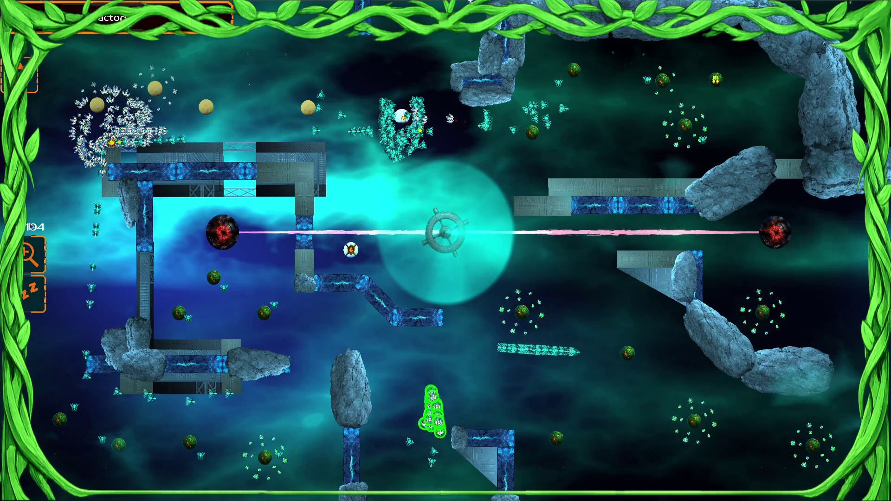
- Send the ship swarms around the top-left base to attack, then open the settings menu
{"action": "left_click", "coordinate": [111, 126]}
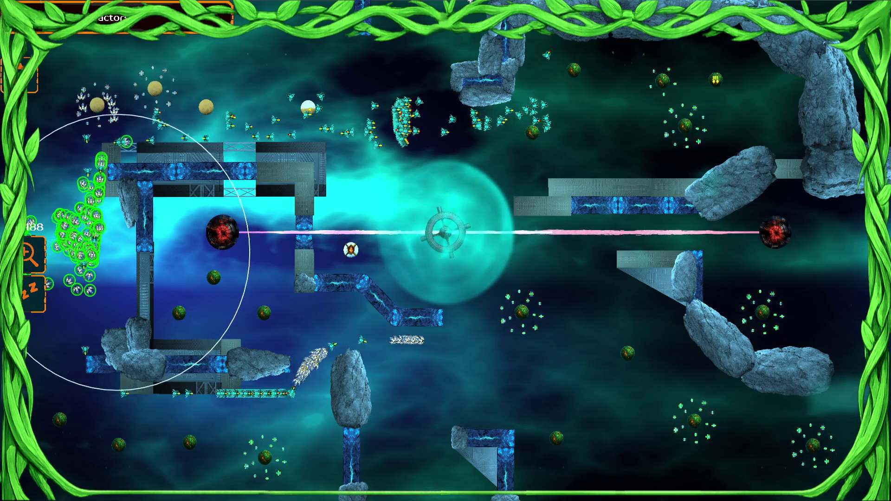
{"action": "left_click", "coordinate": [274, 394]}
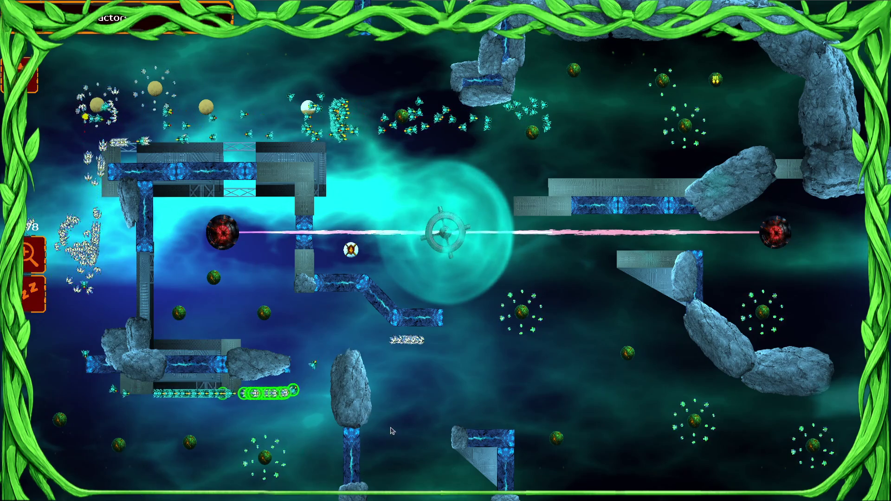
{"action": "left_click", "coordinate": [81, 251]}
{"action": "left_click", "coordinate": [213, 239]}
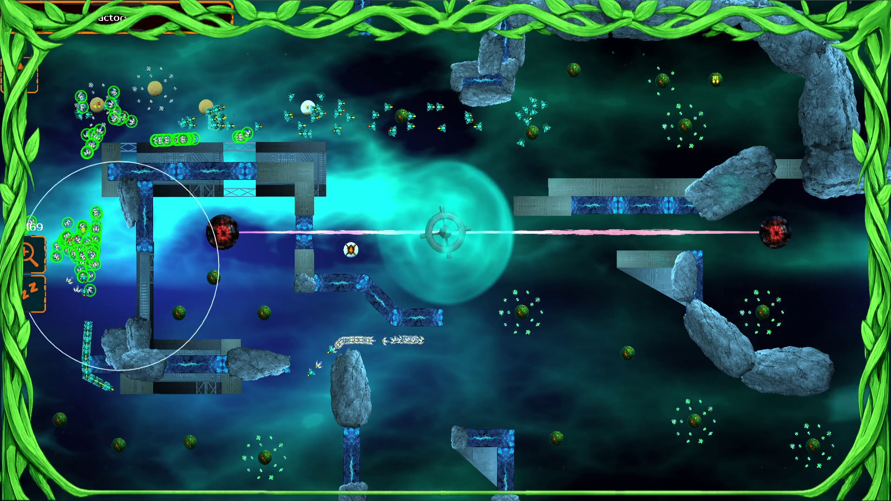
{"action": "left_click", "coordinate": [205, 218]}
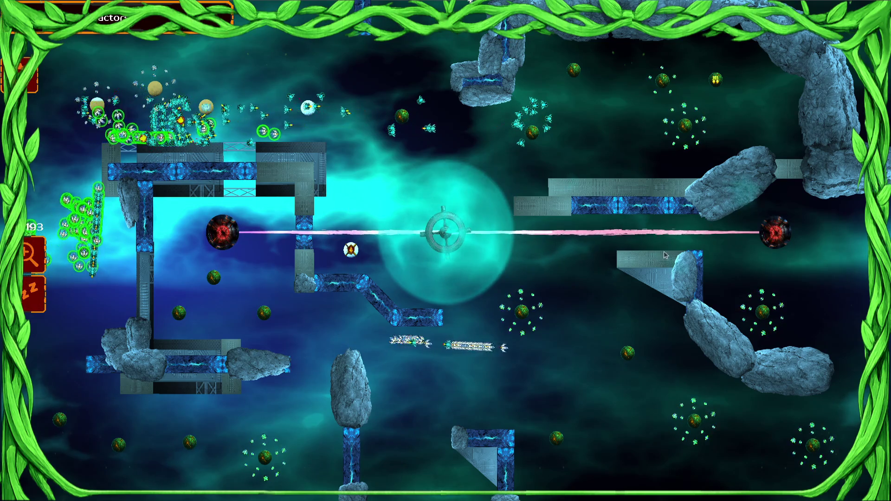
{"action": "key", "text": "Escape"}
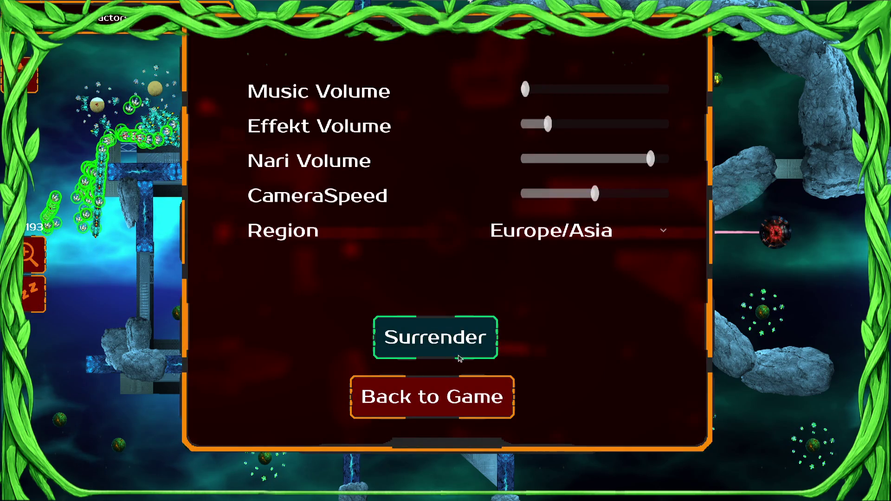
- Surrender, stop the crashed run, remove 'levelloader' from the Main-Run arguments, and save
{"action": "left_click", "coordinate": [453, 349]}
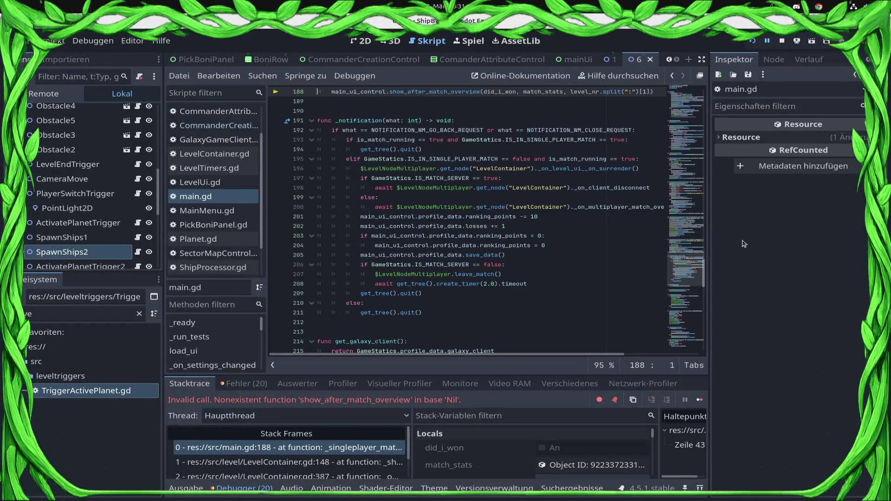
{"action": "left_click", "coordinate": [698, 399]}
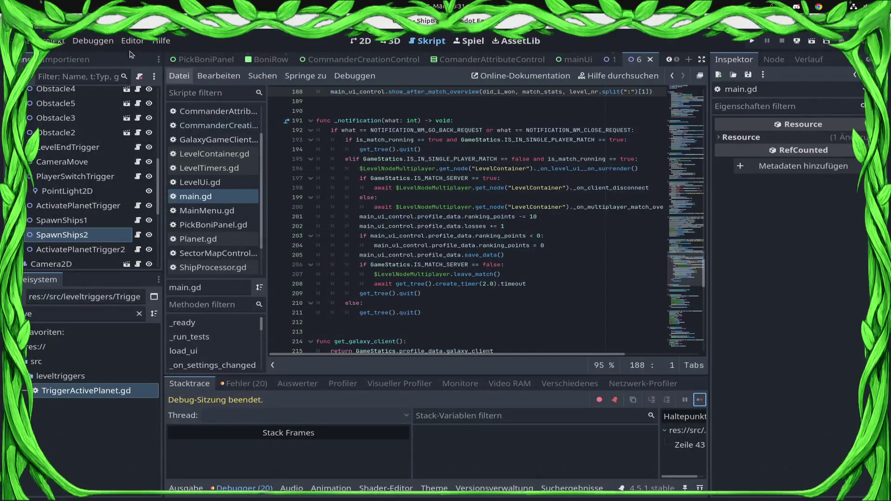
{"action": "left_click", "coordinate": [79, 40]}
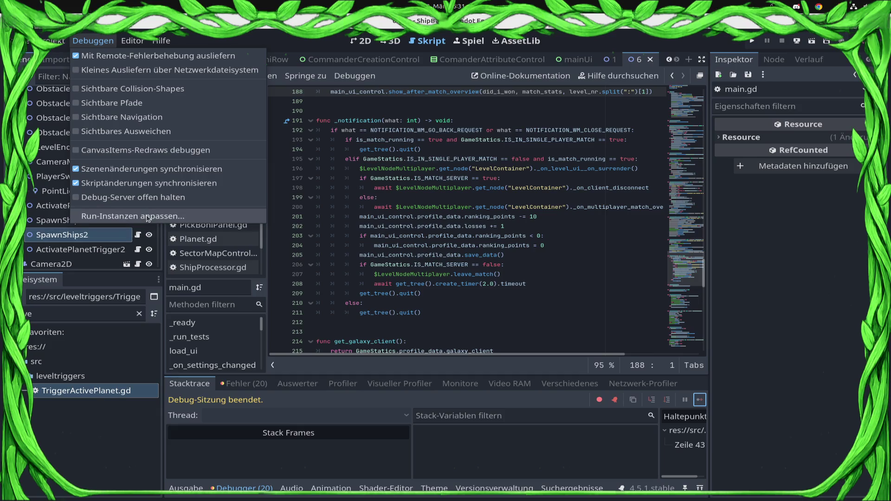
{"action": "left_click", "coordinate": [161, 214]}
{"action": "left_click", "coordinate": [208, 151]}
{"action": "key", "text": "BackSpace"}
{"action": "left_click", "coordinate": [445, 364]}
{"action": "key", "text": "F5"}
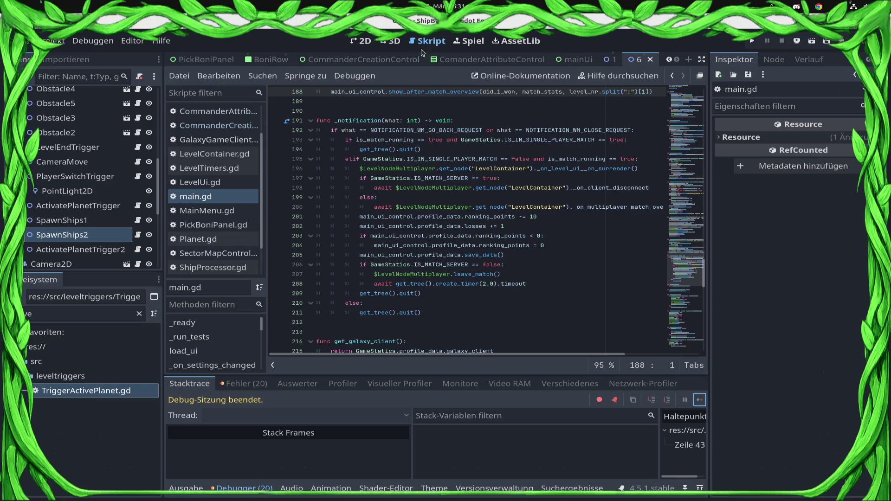
{"action": "left_click", "coordinate": [367, 44]}
- Zoom and pan the level canvas toward its upper area
{"action": "scroll", "coordinate": [419, 182], "scroll_direction": "down", "scroll_amount": 2}
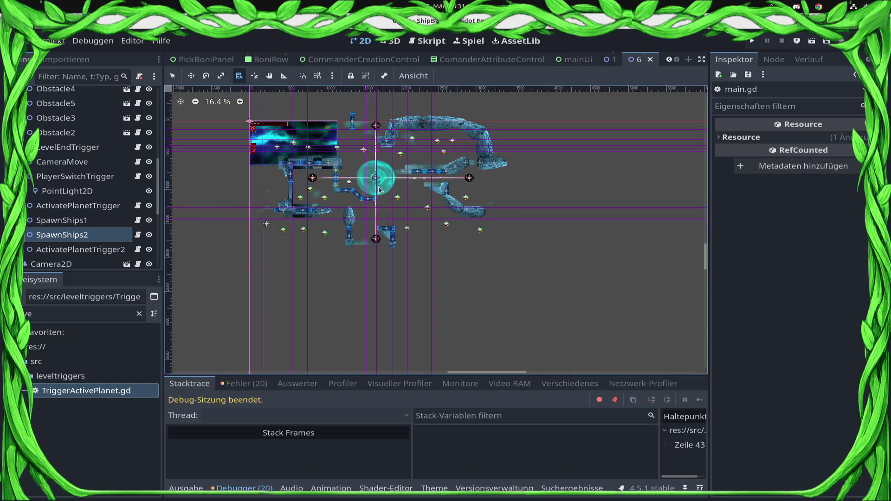
{"action": "scroll", "coordinate": [418, 183], "scroll_direction": "up", "scroll_amount": 5}
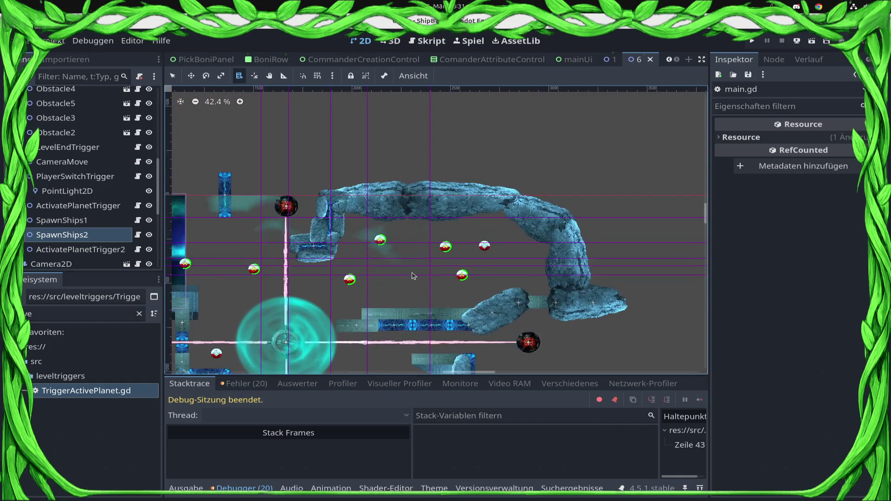
{"action": "left_click_drag", "start_coordinate": [303, 301], "coordinate": [556, 210]}
{"action": "scroll", "coordinate": [250, 170], "scroll_direction": "up", "scroll_amount": 3}
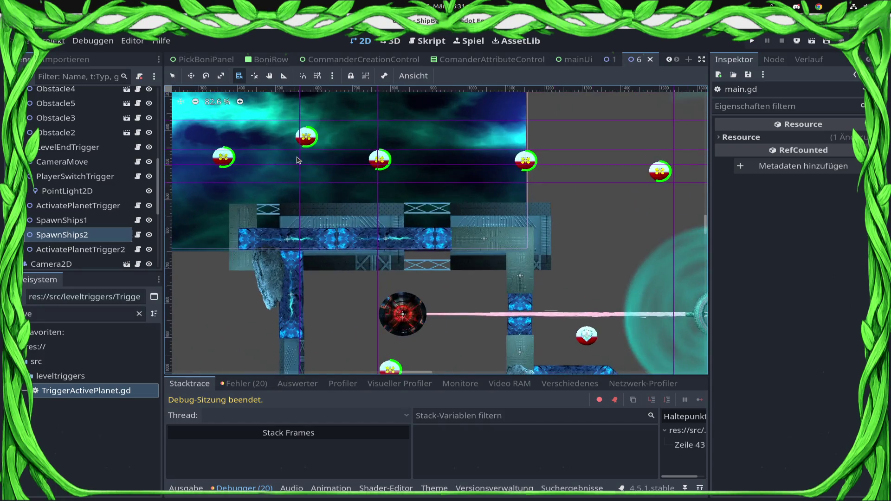
{"action": "scroll", "coordinate": [278, 165], "scroll_direction": "down", "scroll_amount": 4}
{"action": "scroll", "coordinate": [297, 161], "scroll_direction": "up", "scroll_amount": 1}
{"action": "scroll", "coordinate": [298, 161], "scroll_direction": "down", "scroll_amount": 4}
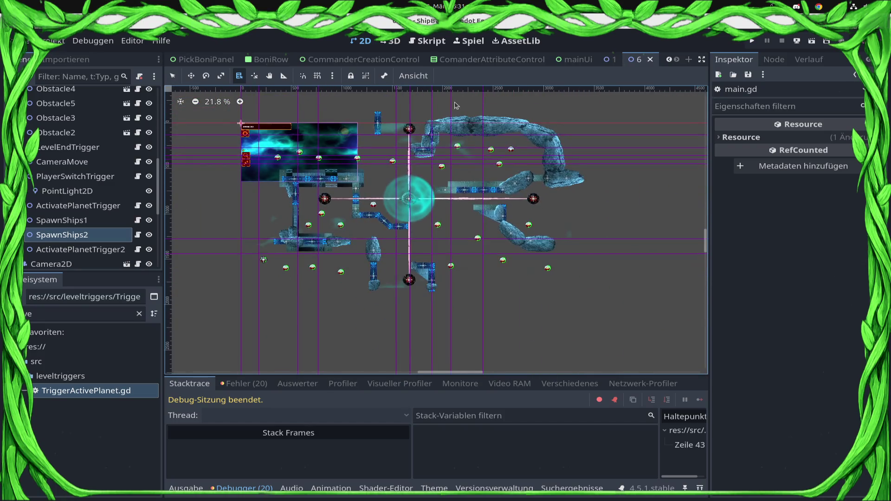
- Switch the scene tabs to CommanderCreationControl and raise the terminal window
{"action": "left_click", "coordinate": [615, 60]}
{"action": "left_click", "coordinate": [649, 59]}
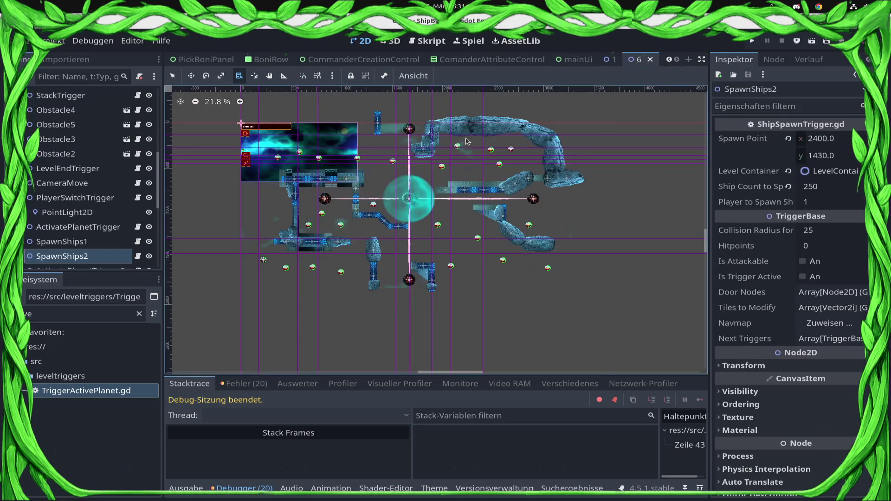
{"action": "left_click", "coordinate": [332, 62]}
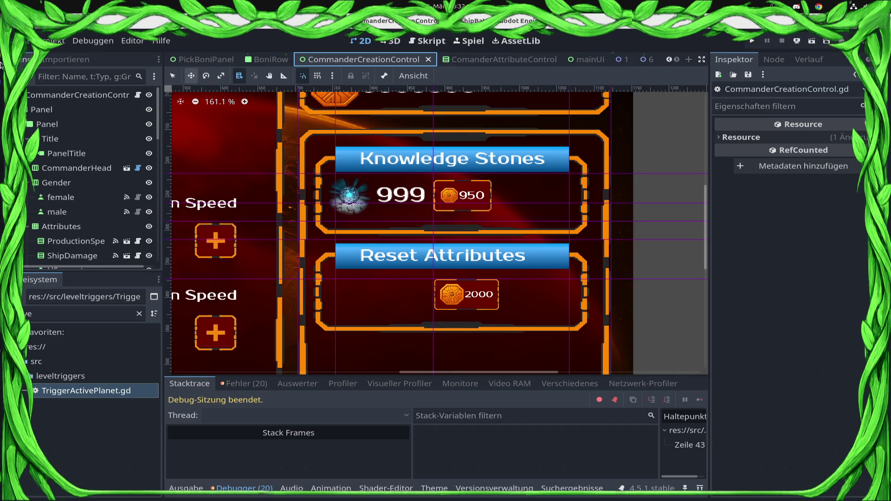
{"action": "left_click", "coordinate": [25, 187]}
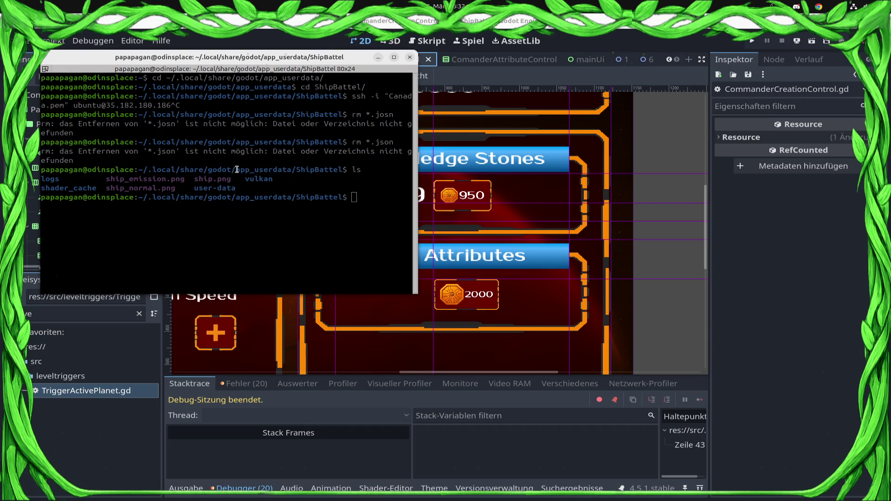
- Replace the old terminal with a new one and change into the .ssh folder
{"action": "left_click", "coordinate": [410, 58]}
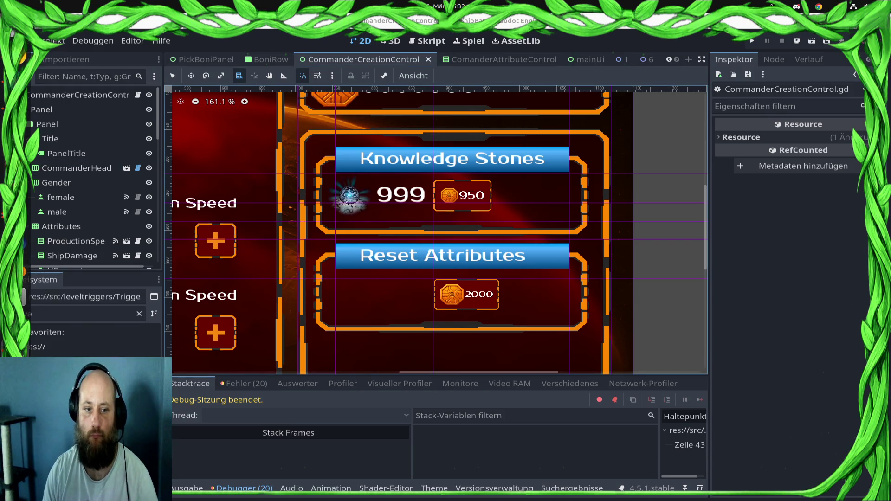
{"action": "key", "text": "ctrl+alt+t"}
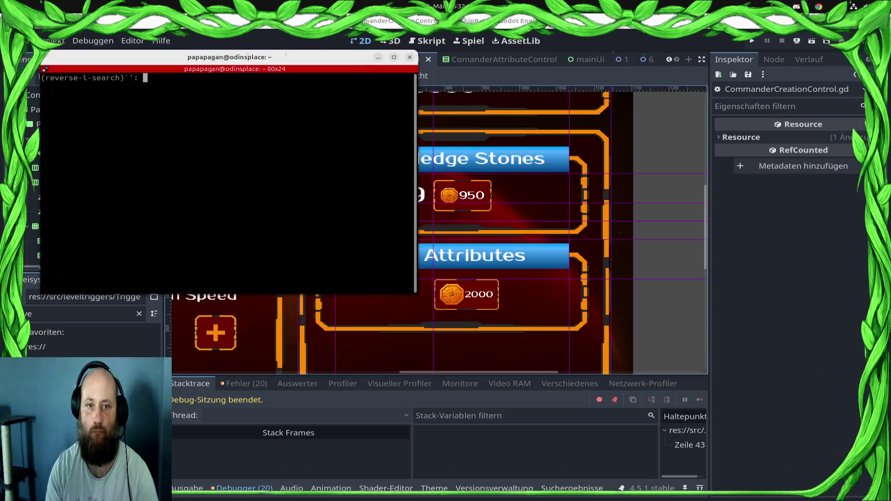
{"action": "type", "text": "'"}
{"action": "type", "text": "cd ss"}
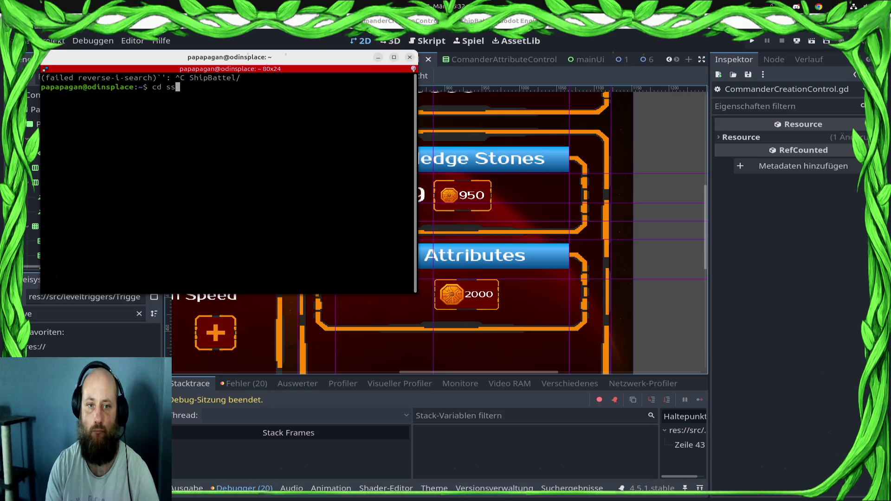
{"action": "key", "text": "Return"}
{"action": "key", "text": "Return"}
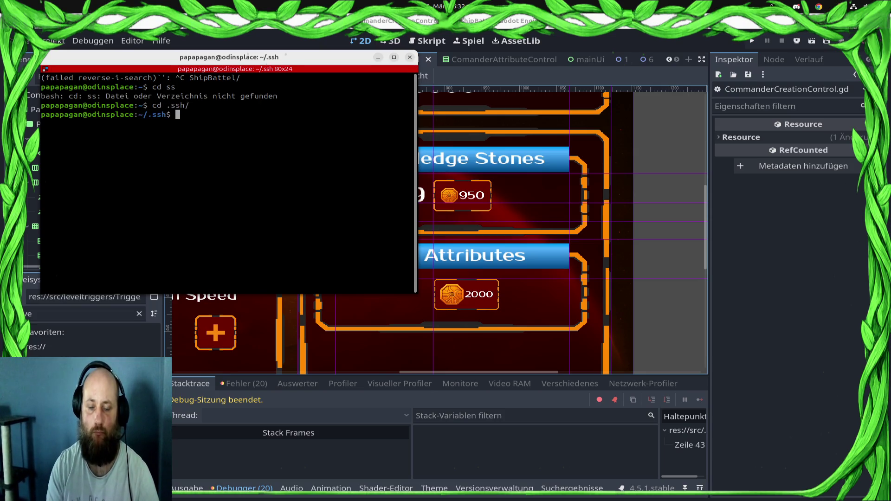
{"action": "type", "text": "ssh"}
{"action": "key", "text": "Return"}
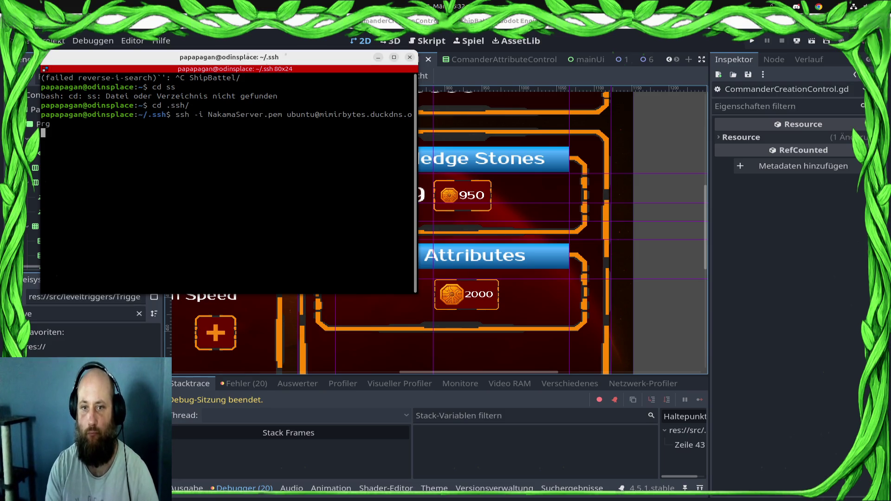
- On the Nakama server, enter the nakama folder, list it, and follow docker compose logs
{"action": "type", "text": "cd nakama"}
{"action": "key", "text": "Return"}
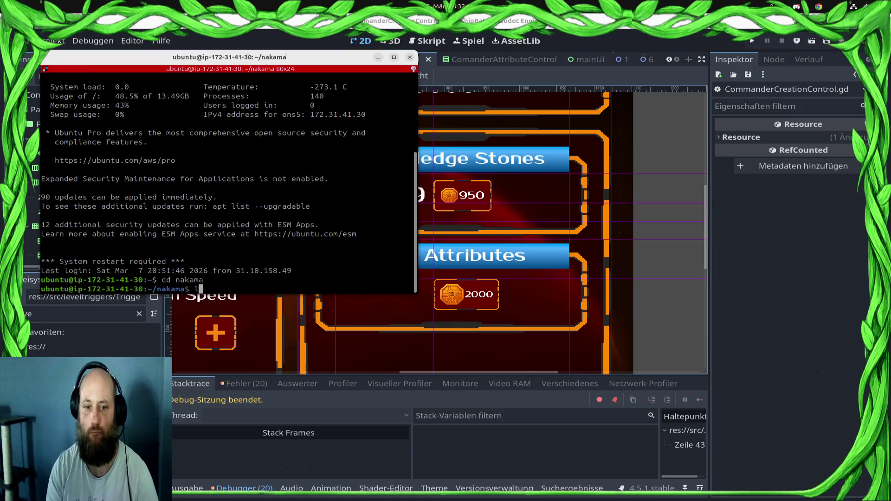
{"action": "type", "text": "ls"}
{"action": "key", "text": "Return"}
{"action": "type", "text": "docker compose logs -"}
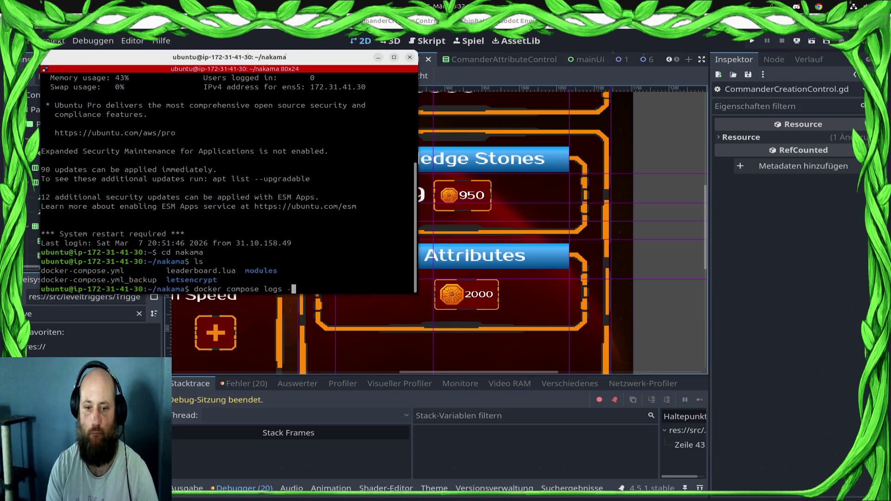
{"action": "type", "text": "f"}
{"action": "key", "text": "Return"}
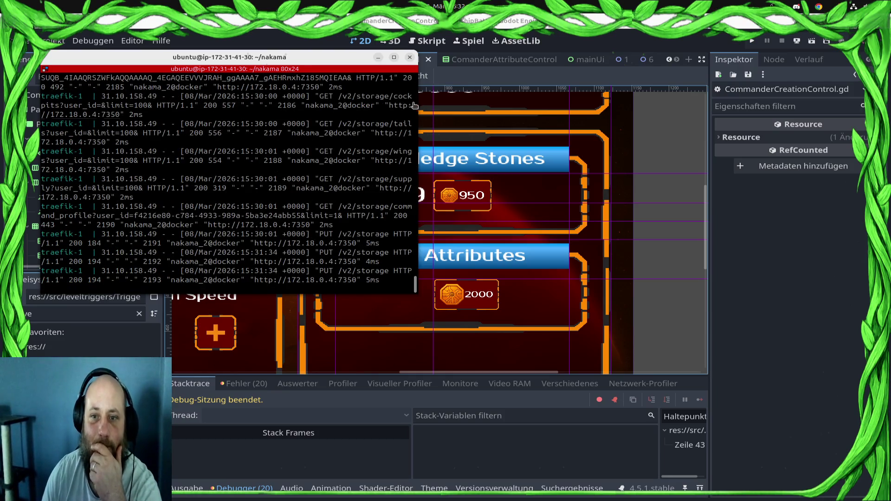
{"action": "left_click_drag", "start_coordinate": [414, 106], "coordinate": [771, 139]}
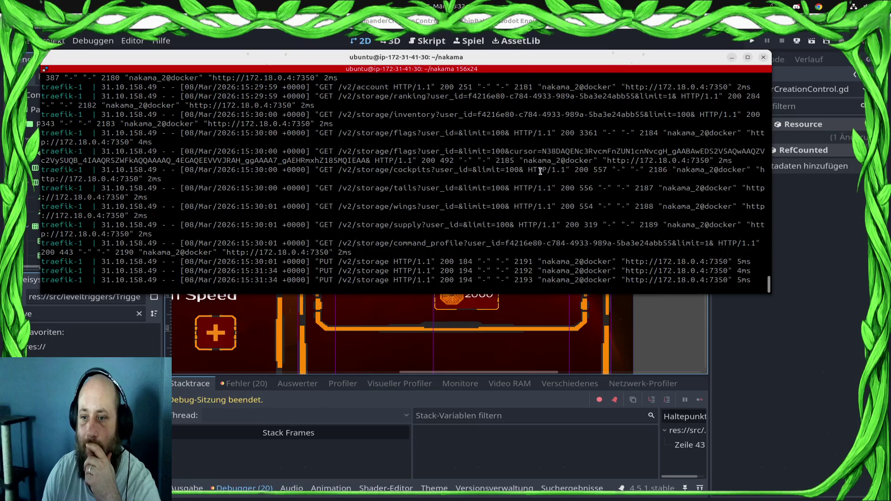
- Scroll back through the server logs, then bring the Godot editor to the front
{"action": "scroll", "coordinate": [540, 172], "scroll_direction": "up", "scroll_amount": 3}
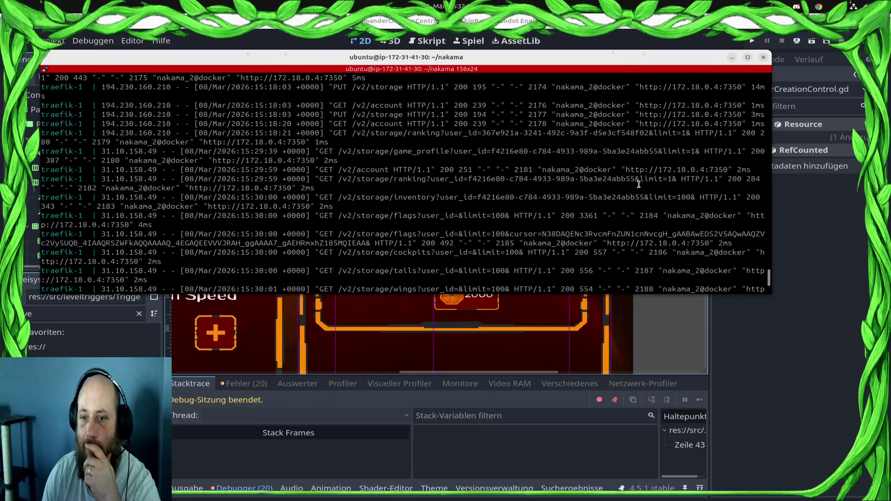
{"action": "scroll", "coordinate": [639, 185], "scroll_direction": "up", "scroll_amount": 7}
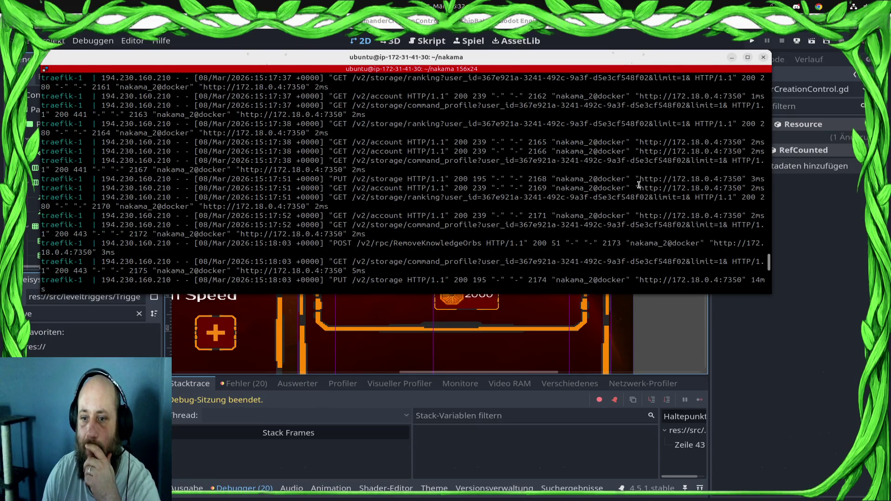
{"action": "scroll", "coordinate": [638, 184], "scroll_direction": "up", "scroll_amount": 1}
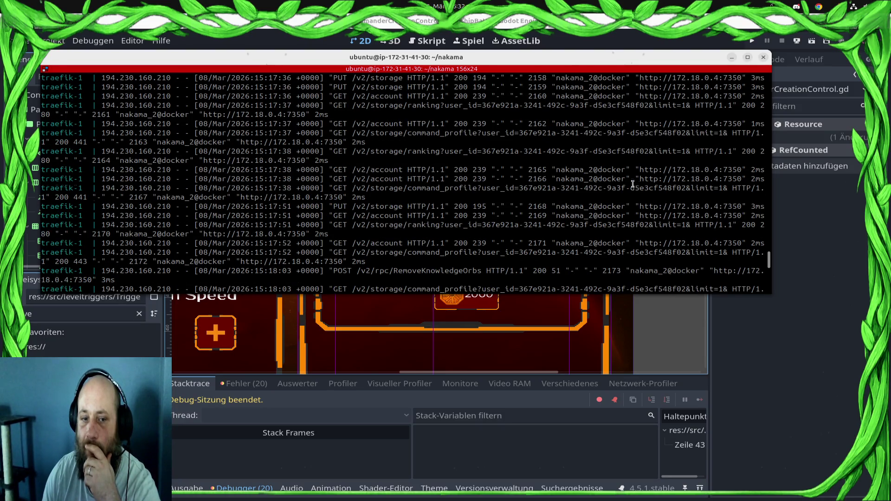
{"action": "scroll", "coordinate": [632, 184], "scroll_direction": "up", "scroll_amount": 6}
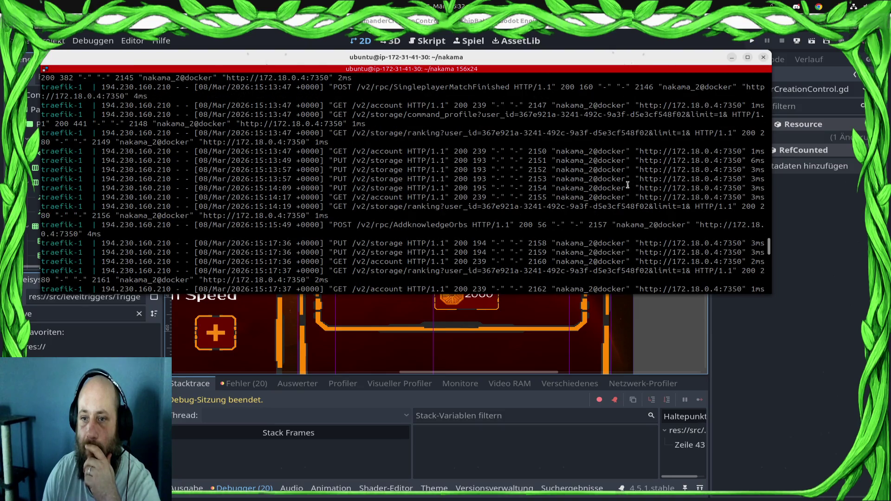
{"action": "scroll", "coordinate": [625, 186], "scroll_direction": "down", "scroll_amount": 14}
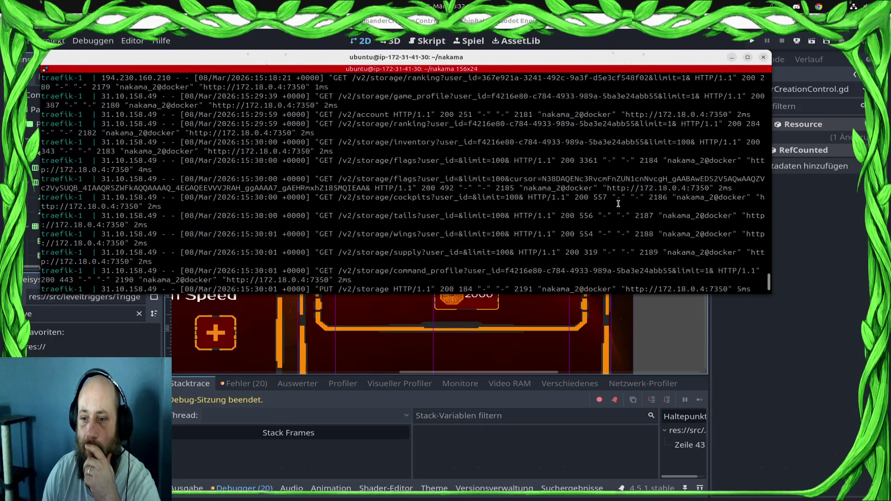
{"action": "left_click", "coordinate": [858, 356]}
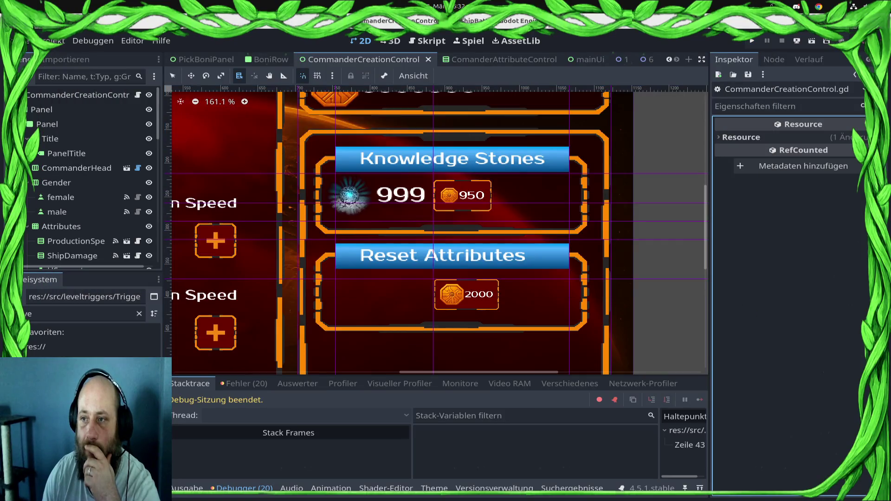
- Launch the game from Godot for a test run
{"action": "left_click", "coordinate": [753, 41]}
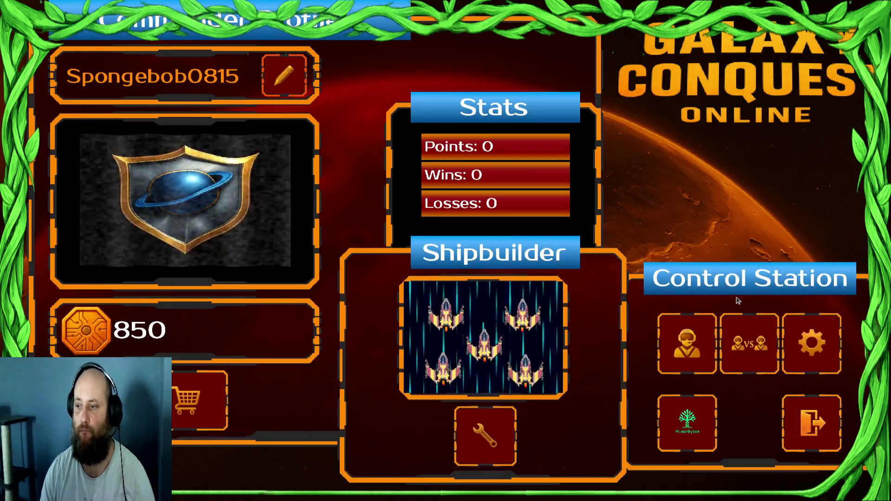
- Create a new campaign commander with 3 Shooting Speed, enter the red sector, and open settings
{"action": "left_click", "coordinate": [673, 362]}
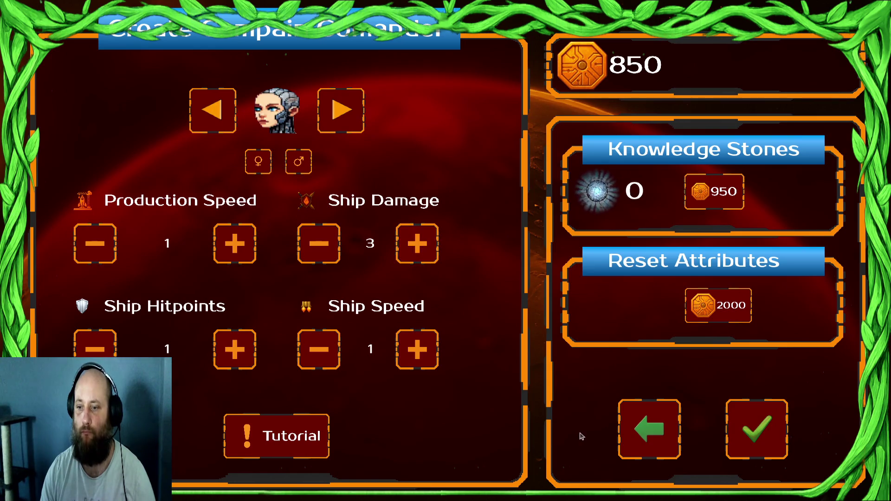
{"action": "left_click", "coordinate": [757, 429]}
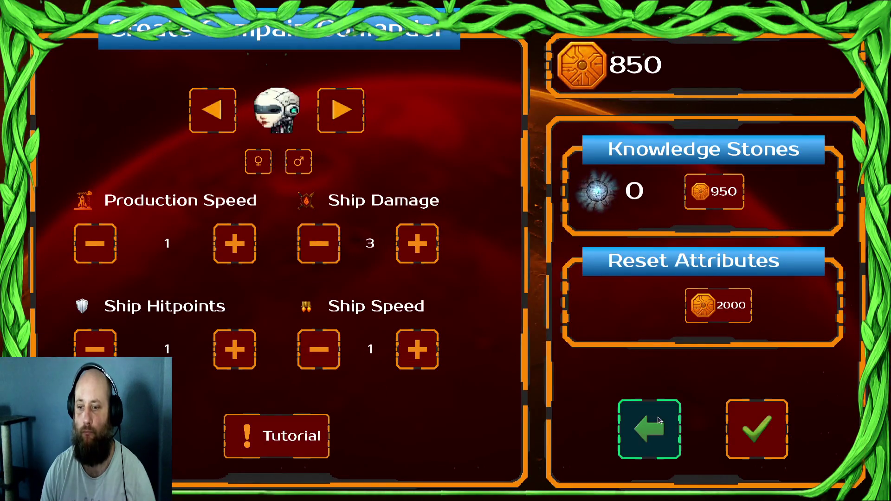
{"action": "left_click", "coordinate": [755, 434]}
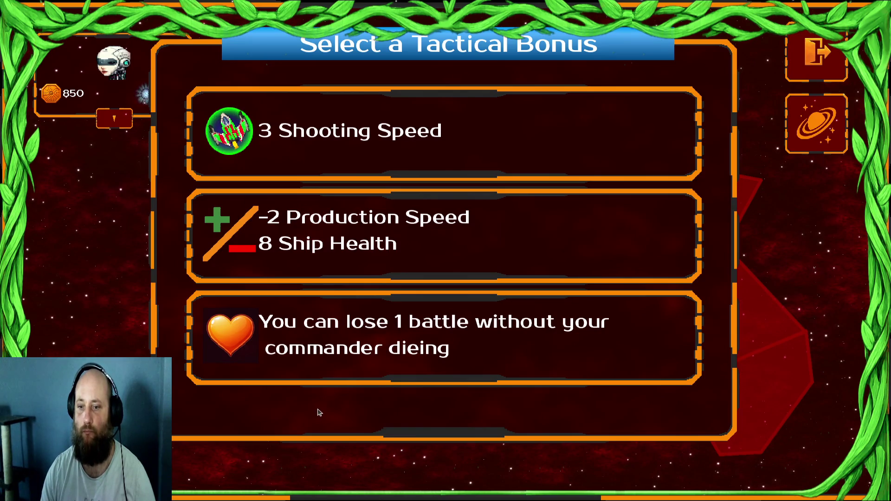
{"action": "left_click", "coordinate": [615, 169]}
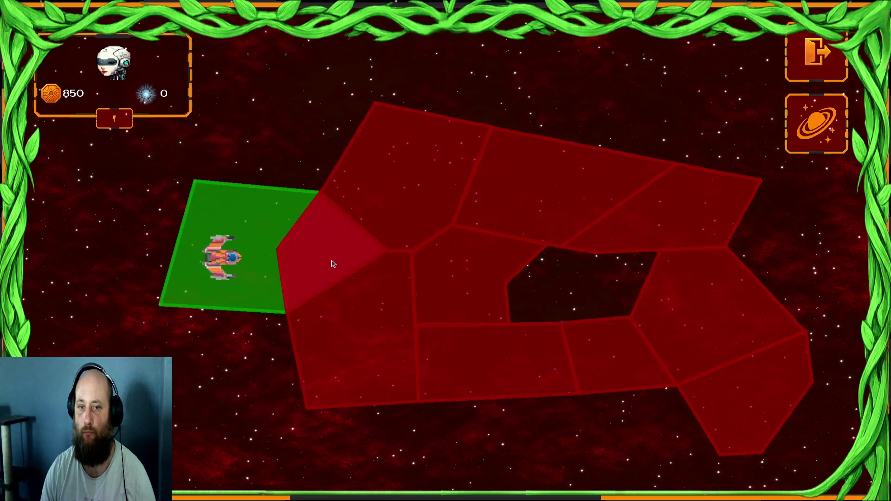
{"action": "left_click", "coordinate": [493, 431]}
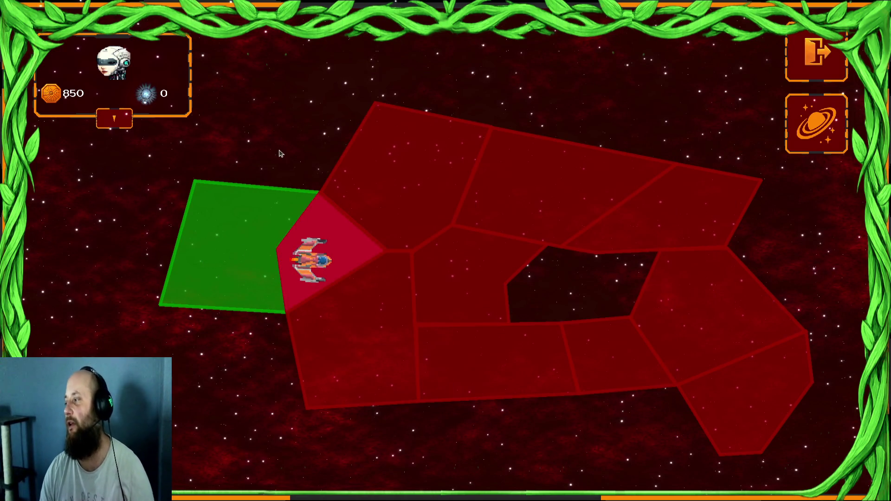
{"action": "key", "text": "Escape"}
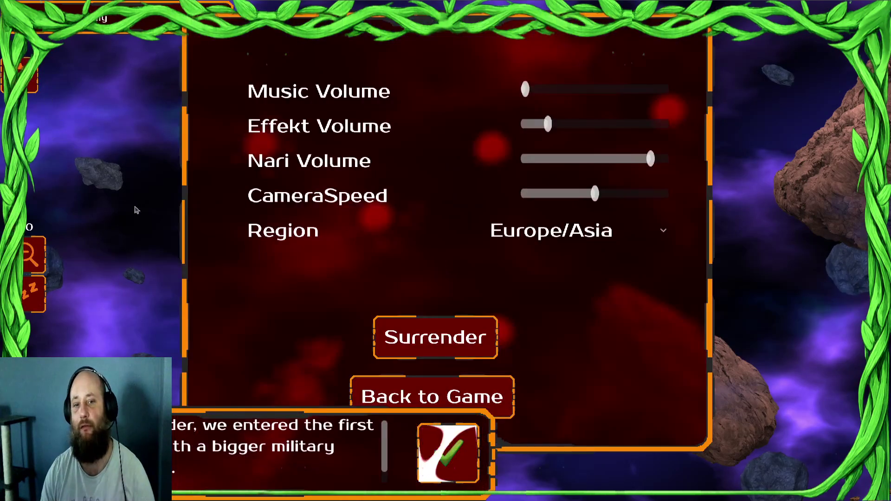
- Surrender the battle, dismiss the YOU LOSE screen, and confirm the commander
{"action": "left_click", "coordinate": [457, 331]}
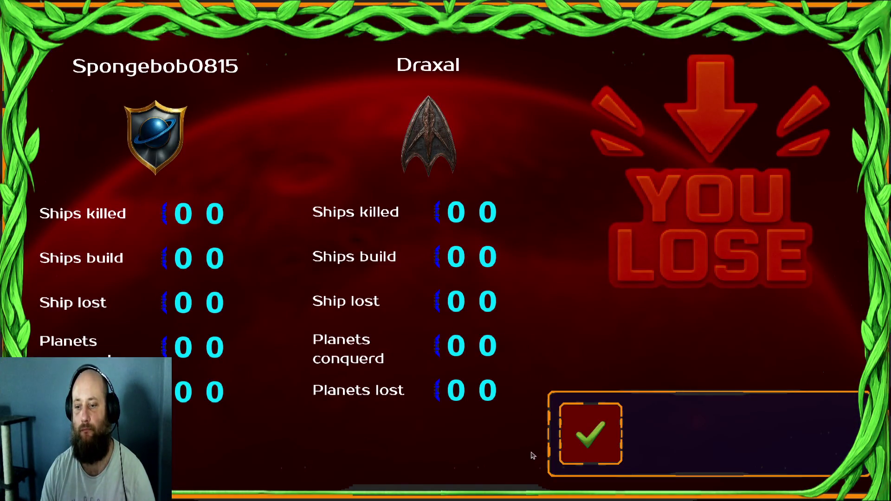
{"action": "left_click", "coordinate": [618, 447]}
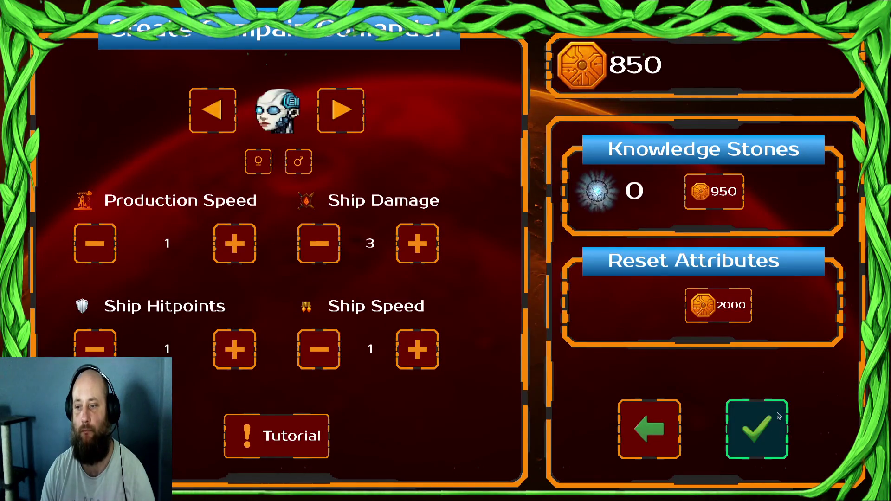
{"action": "left_click", "coordinate": [779, 416]}
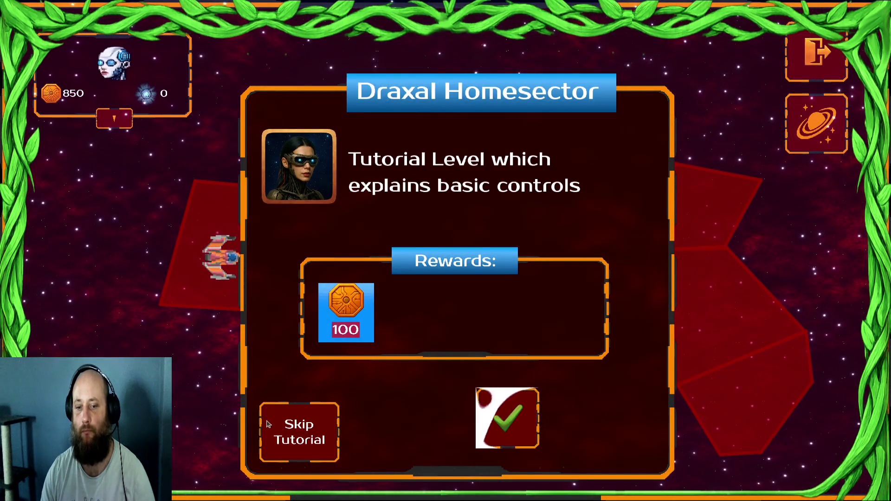
- Skip the tutorial, take the Knowledge Stones bonus, and move into the neighbouring red sector
{"action": "left_click", "coordinate": [268, 424]}
{"action": "left_click", "coordinate": [409, 235]}
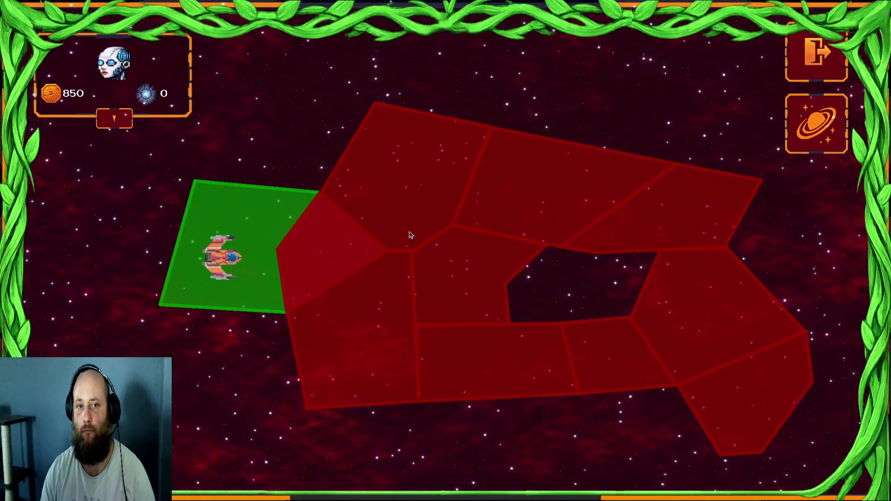
{"action": "left_click", "coordinate": [336, 269]}
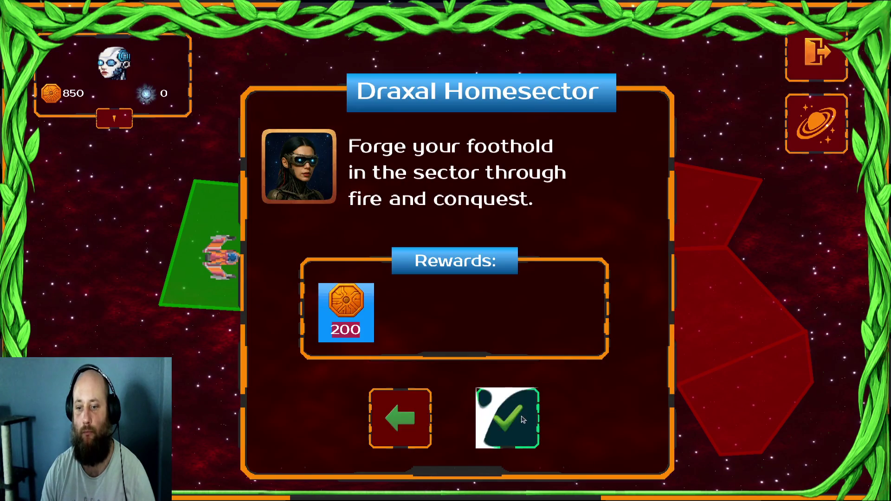
{"action": "left_click", "coordinate": [523, 436]}
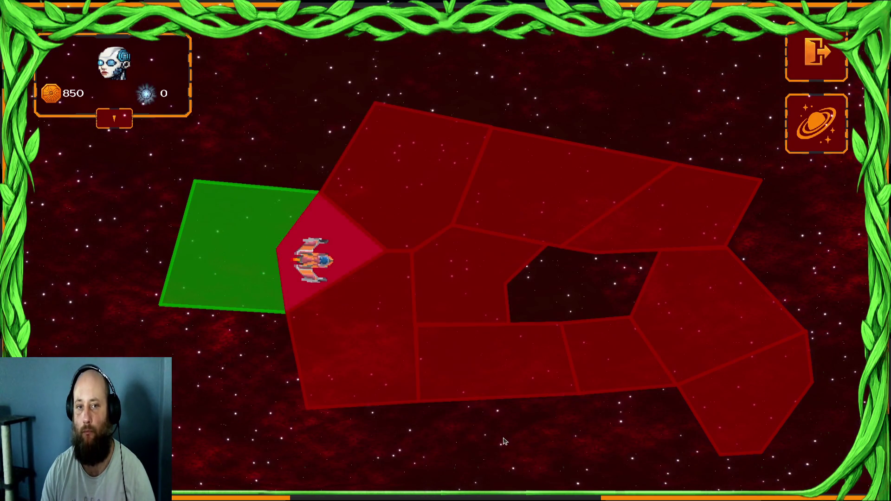
{"action": "key", "text": "super"}
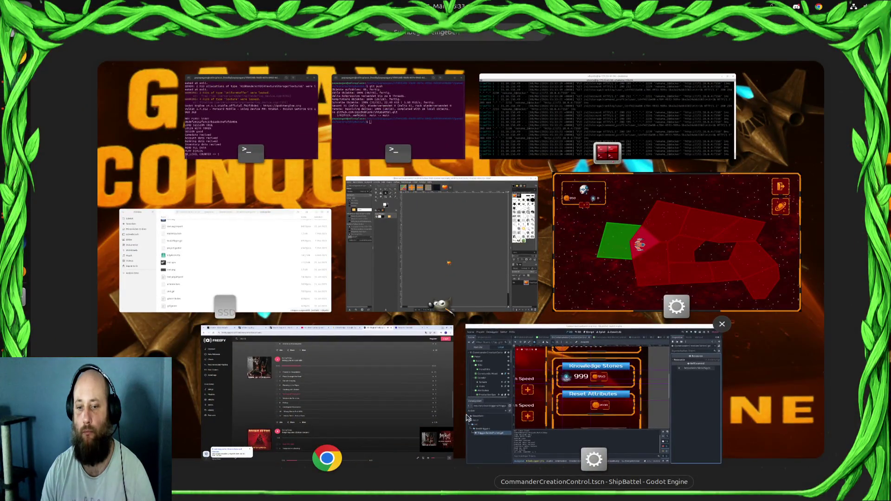
- Bring the nakama server terminal forward and scroll through its request log
{"action": "left_click", "coordinate": [604, 121]}
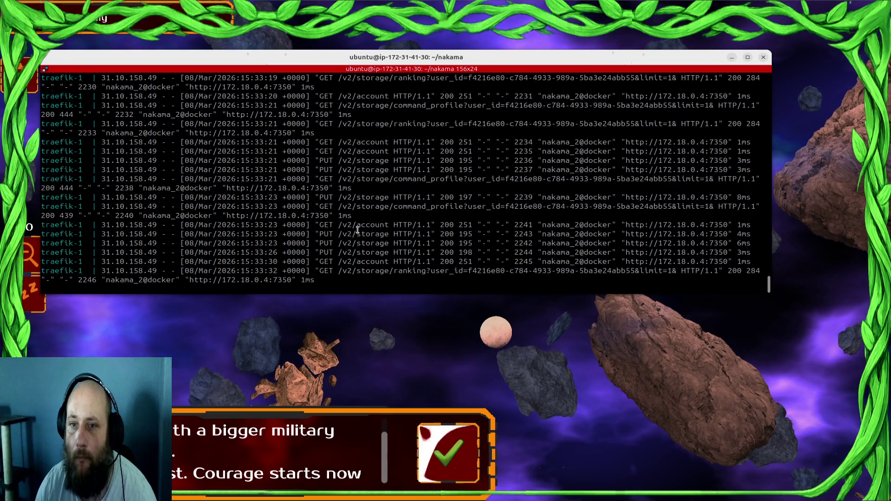
{"action": "scroll", "coordinate": [357, 230], "scroll_direction": "up", "scroll_amount": 6}
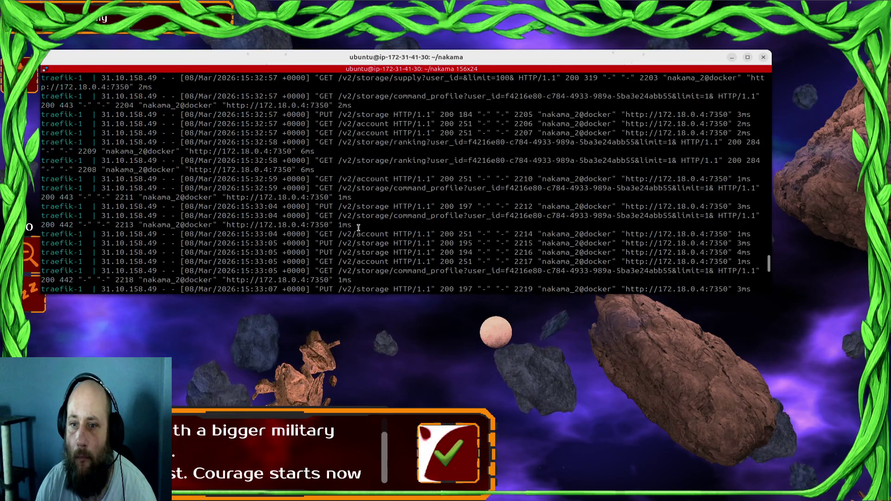
{"action": "scroll", "coordinate": [358, 227], "scroll_direction": "up", "scroll_amount": 1}
{"action": "scroll", "coordinate": [359, 227], "scroll_direction": "down", "scroll_amount": 10}
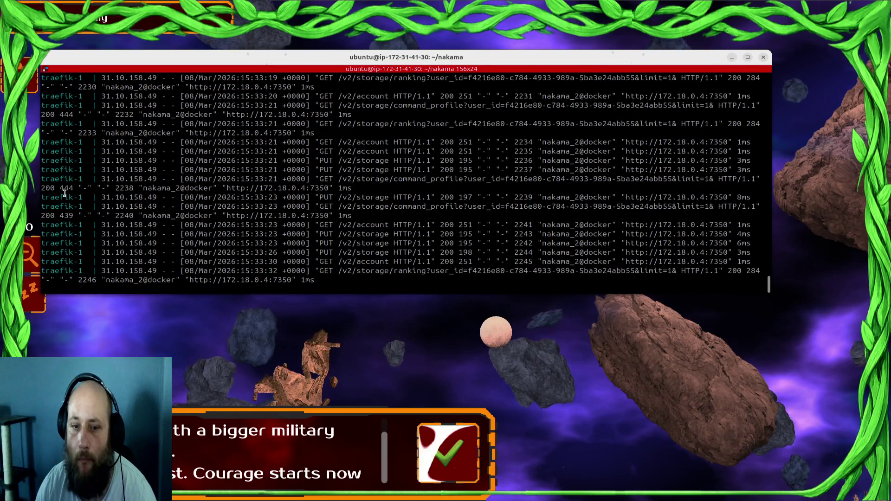
- Switch through the open windows to bring the browser to the front
{"action": "key", "text": "alt+Tab"}
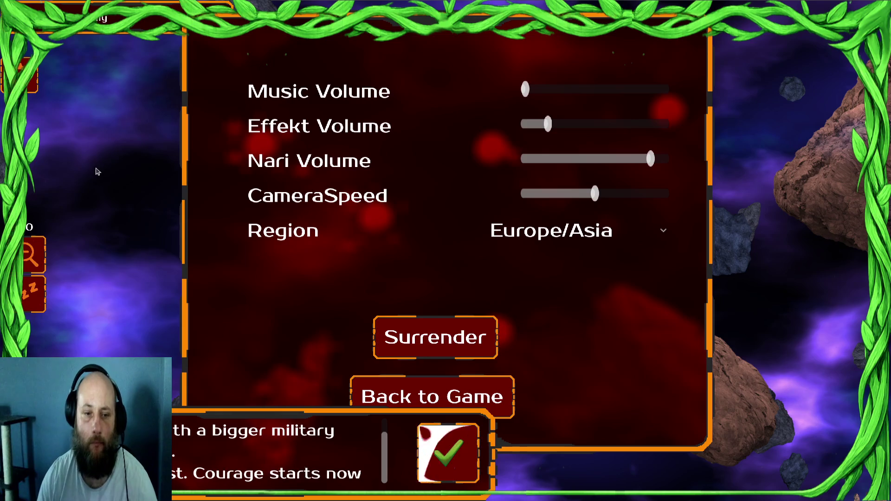
{"action": "key", "text": "super"}
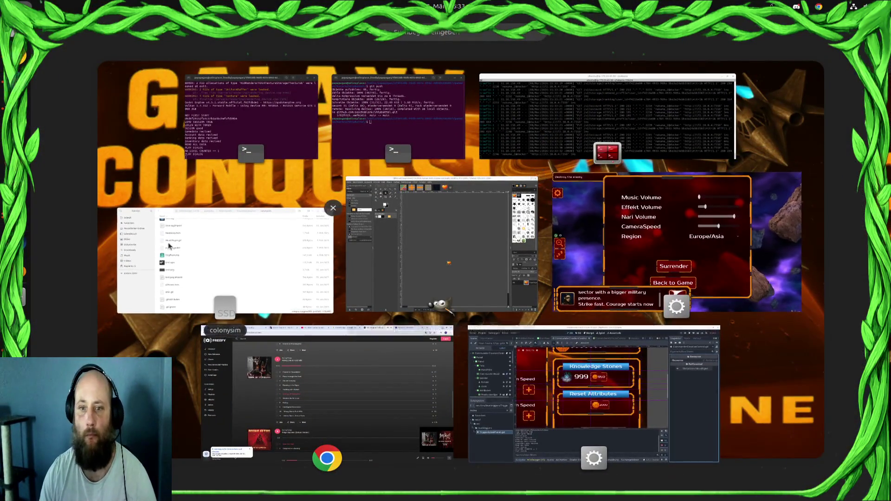
{"action": "left_click", "coordinate": [232, 403]}
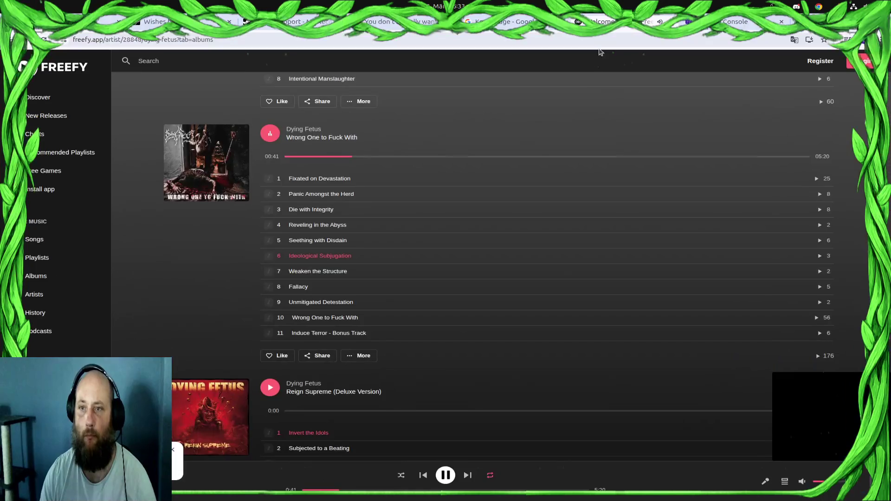
- Check the newest Nakama account's wallet (850 gold, 0 knowledge_orbs), then return to the game
{"action": "key", "text": "ctrl+Tab"}
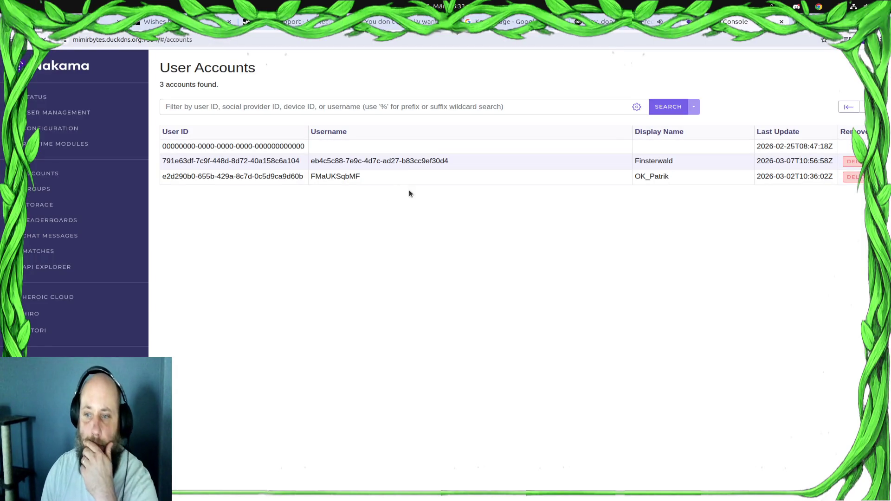
{"action": "left_click", "coordinate": [443, 160]}
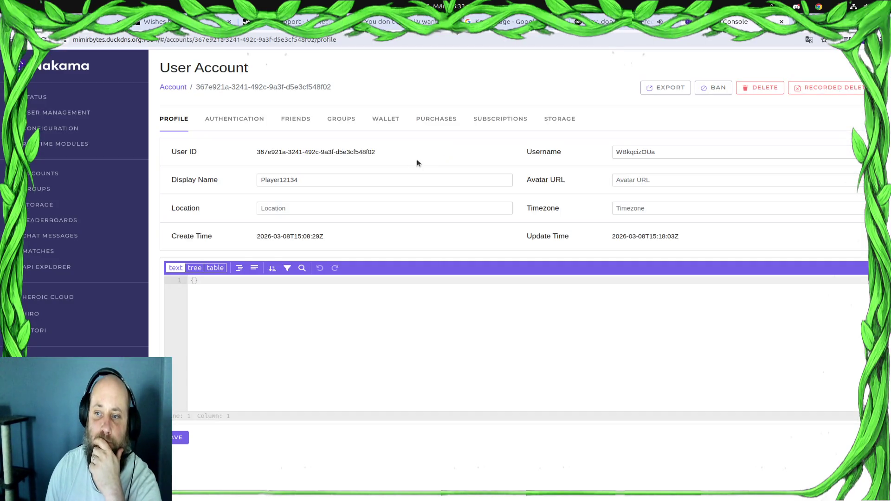
{"action": "key", "text": "alt+Left"}
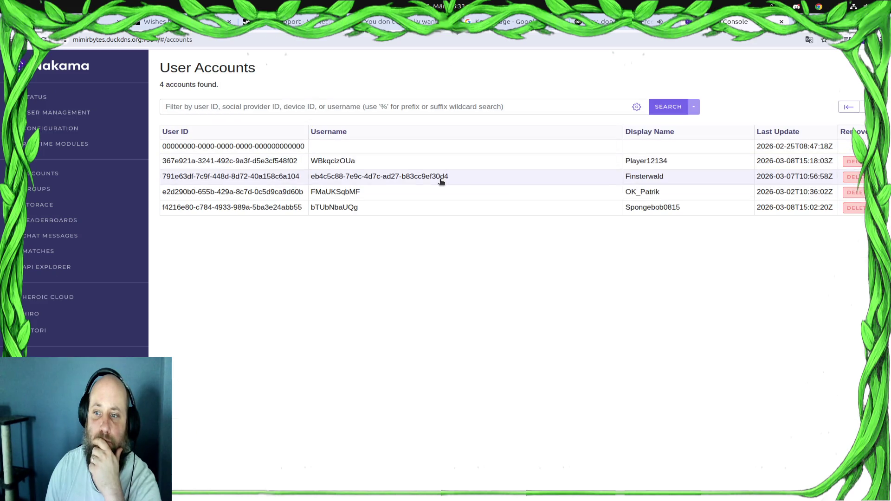
{"action": "left_click", "coordinate": [429, 207]}
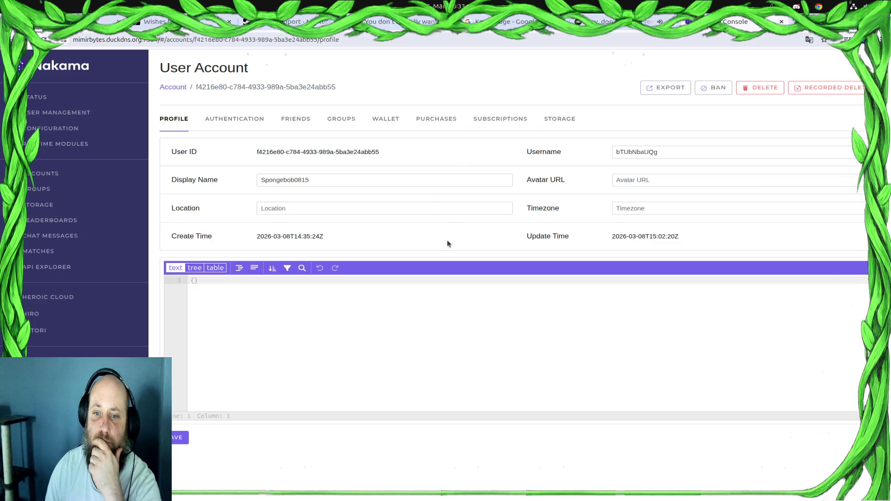
{"action": "left_click", "coordinate": [391, 122]}
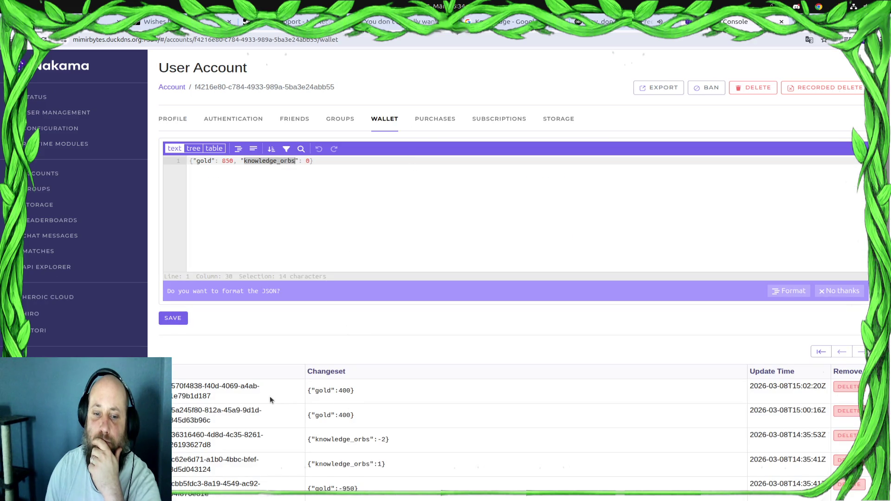
{"action": "key", "text": "alt+Tab"}
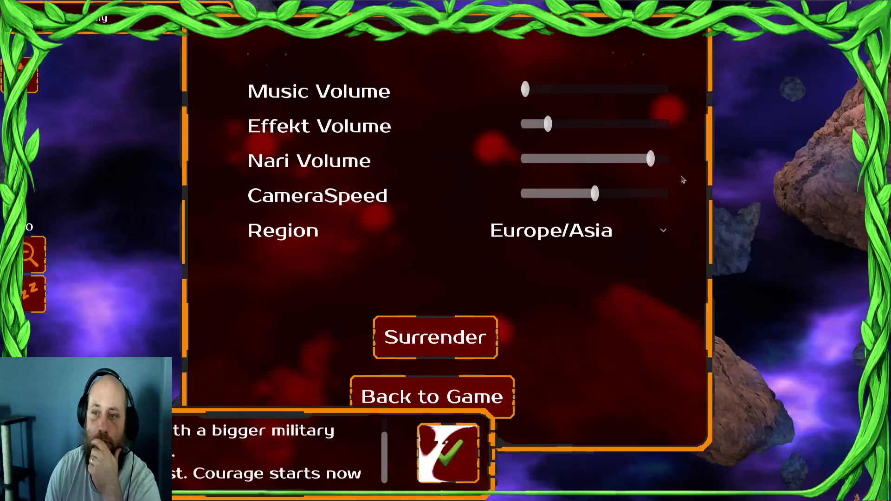
- Resume the match, dismiss the mission message, and quit the game back to the Godot editor
{"action": "left_click", "coordinate": [395, 399]}
{"action": "left_click", "coordinate": [436, 461]}
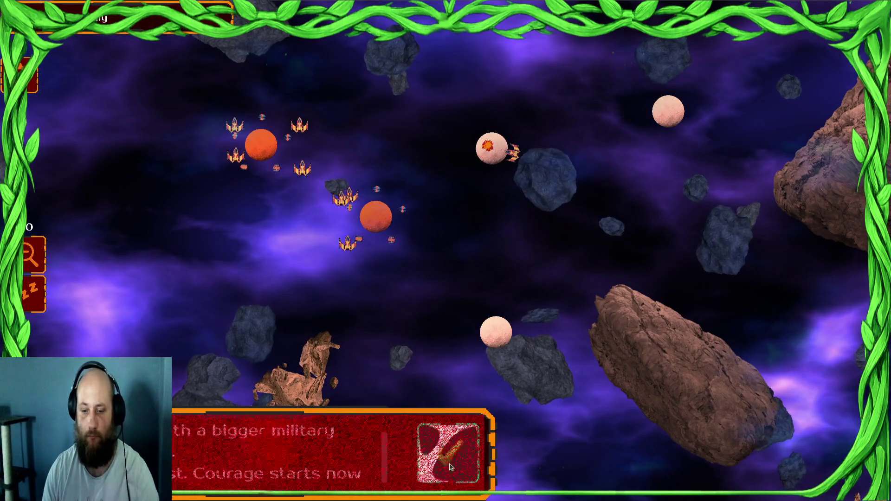
{"action": "key", "text": "alt+F4"}
{"action": "left_click", "coordinate": [479, 423]}
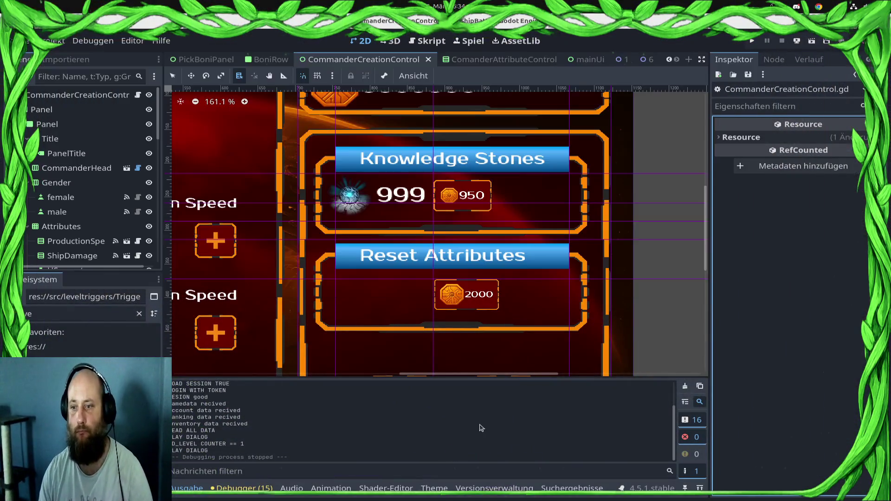
- In the script editor, view the CommanderCreationControl, CommanderAttributeControl and PickBoniPanel scripts
{"action": "left_click", "coordinate": [427, 41]}
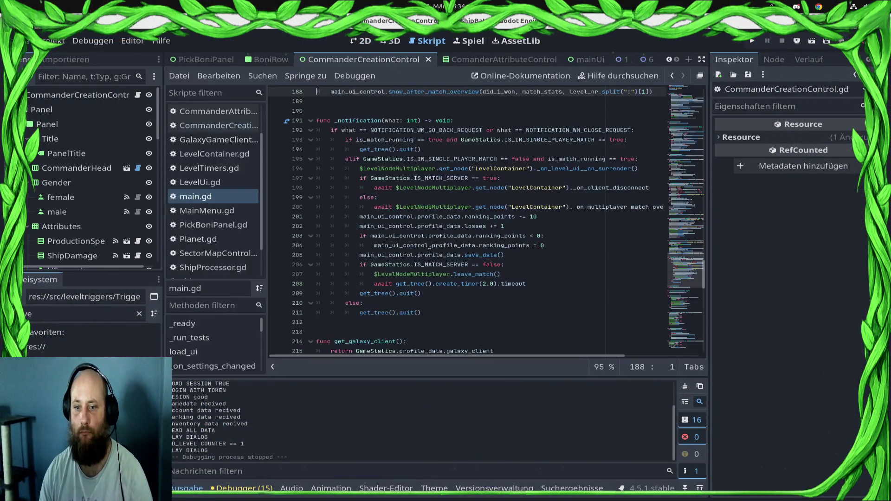
{"action": "left_click", "coordinate": [223, 125]}
{"action": "left_click", "coordinate": [227, 116]}
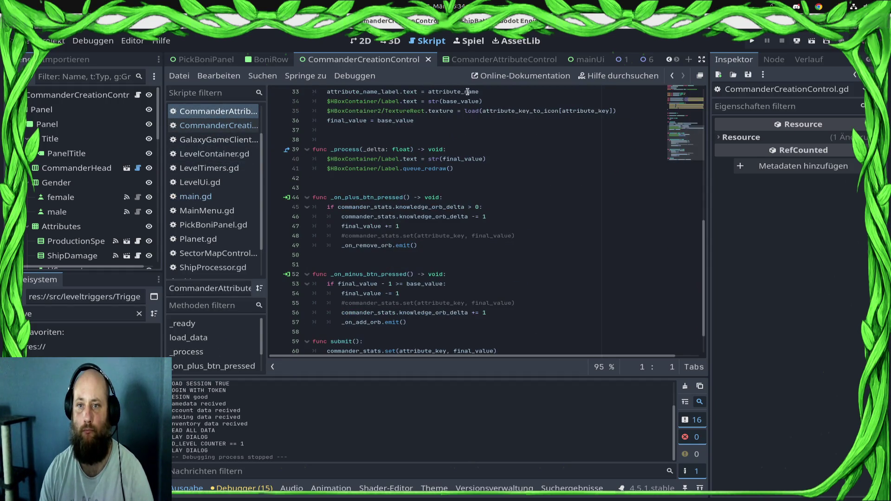
{"action": "left_click", "coordinate": [205, 59]}
{"action": "left_click", "coordinate": [141, 95]}
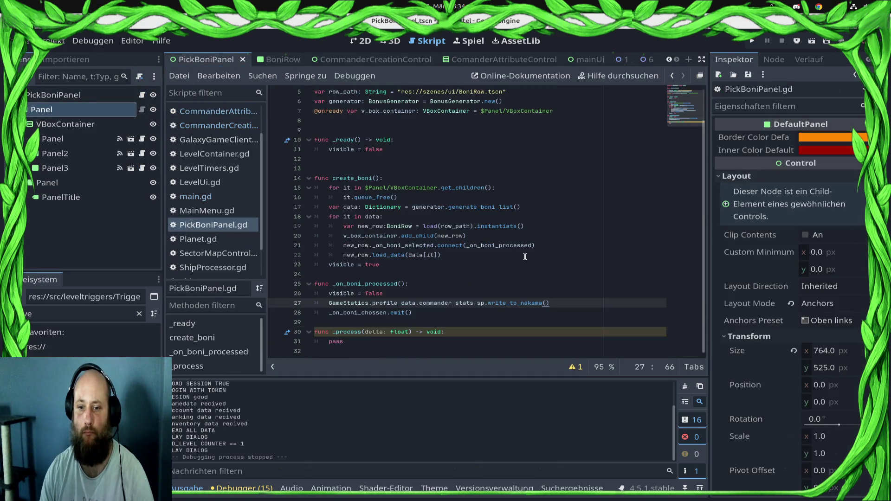
- Open the BoniRow scene and its script, and look through the code
{"action": "left_click", "coordinate": [272, 59]}
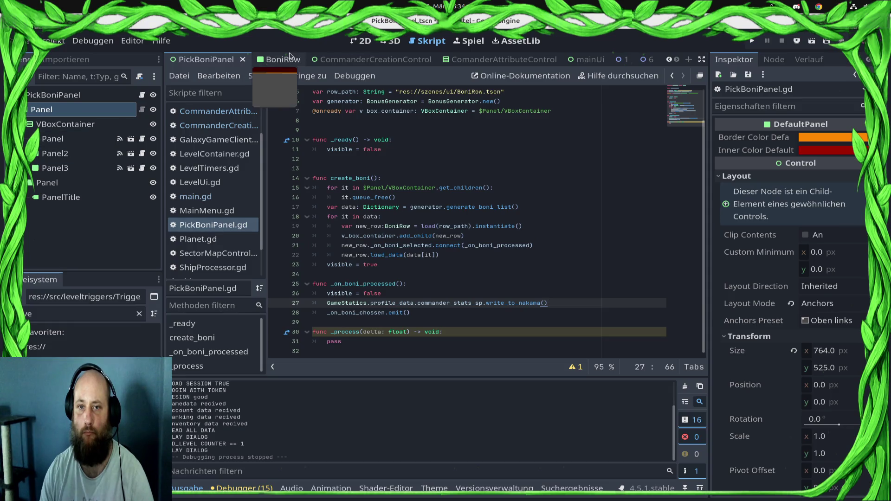
{"action": "left_click", "coordinate": [142, 95]}
{"action": "scroll", "coordinate": [467, 256], "scroll_direction": "down", "scroll_amount": 10}
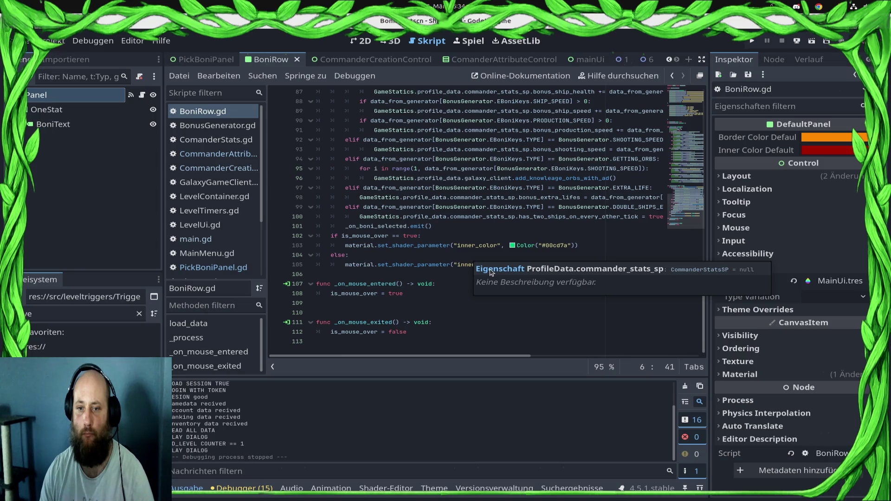
{"action": "scroll", "coordinate": [584, 240], "scroll_direction": "up", "scroll_amount": 3}
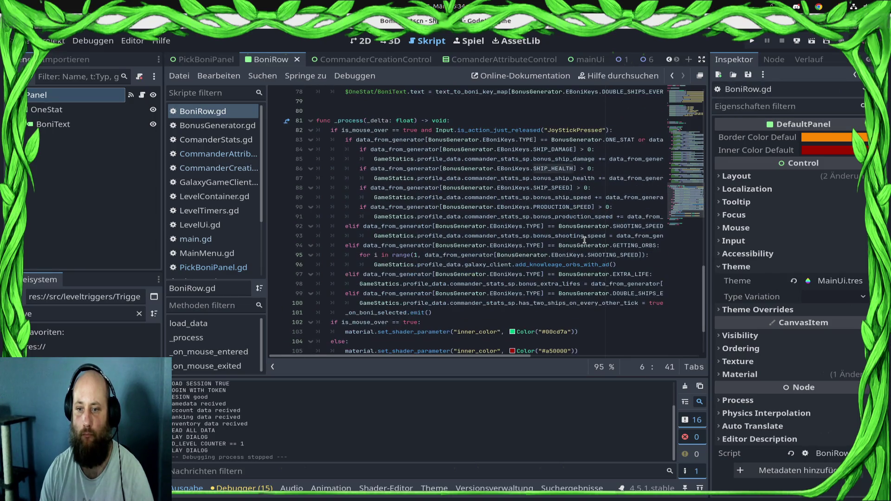
- Find add_knowleage_orbs_with_ad's definition in GalaxyGameClient.gd from line 96, then run the project
{"action": "double_click", "coordinate": [599, 264]}
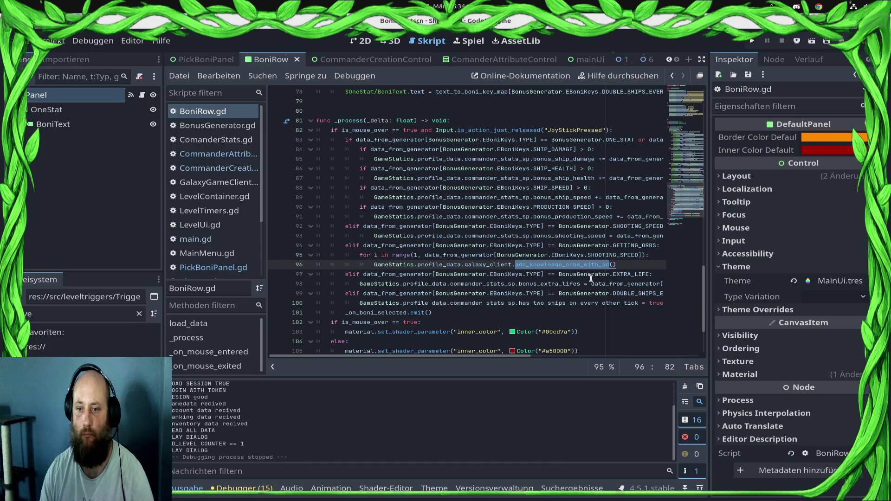
{"action": "key", "text": "alt+Left"}
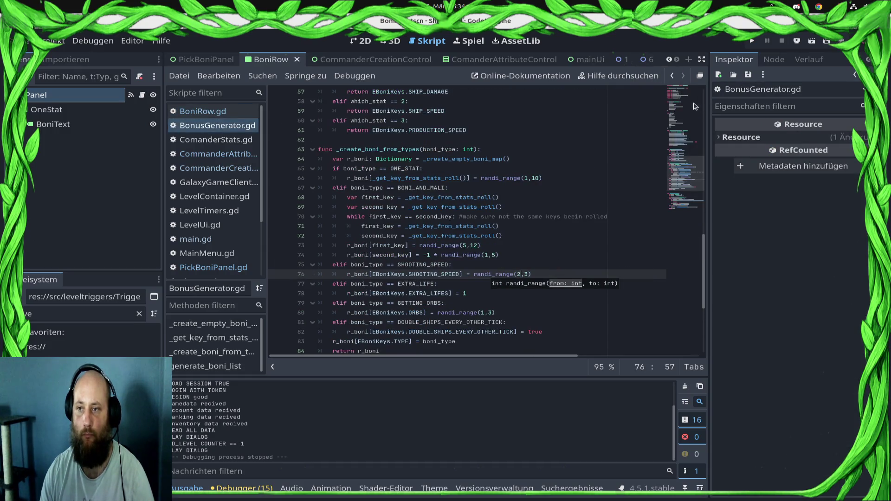
{"action": "key", "text": "alt+Left"}
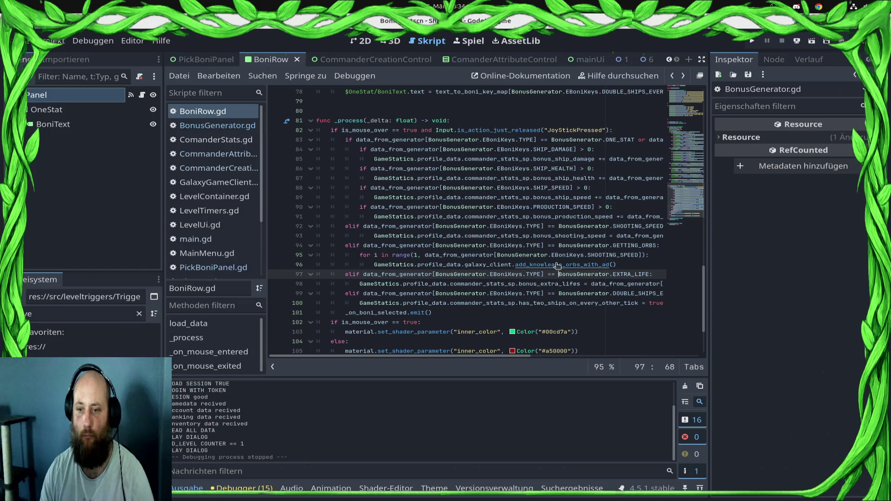
{"action": "left_click", "coordinate": [557, 265], "text": "ctrl"}
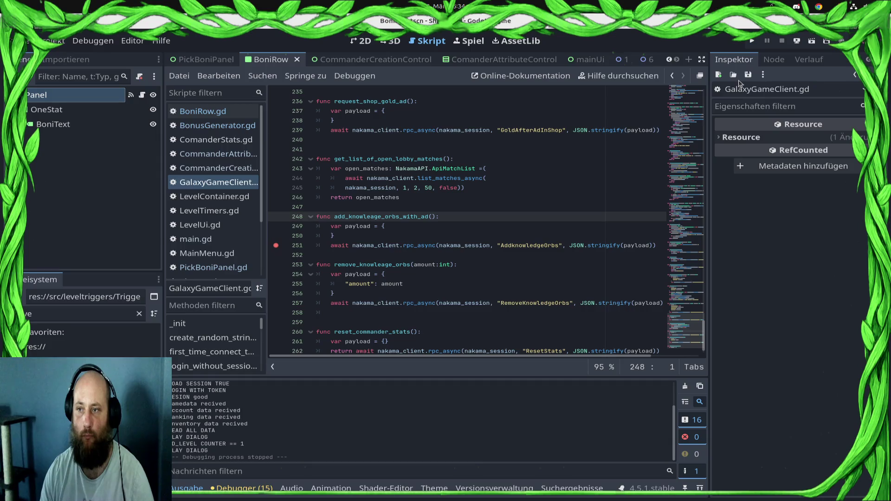
{"action": "left_click", "coordinate": [751, 41]}
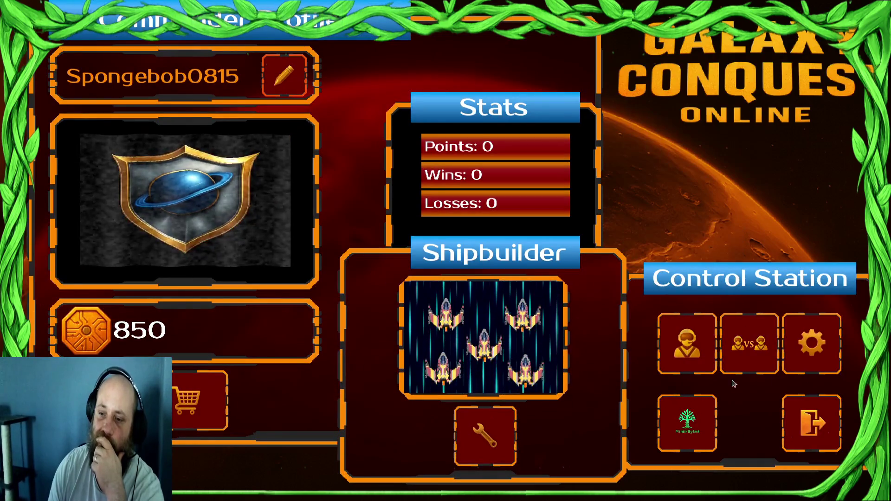
- Enter the galaxy sector map, skip the Draxal Homesector briefing, and surrender the battle
{"action": "left_click", "coordinate": [691, 363]}
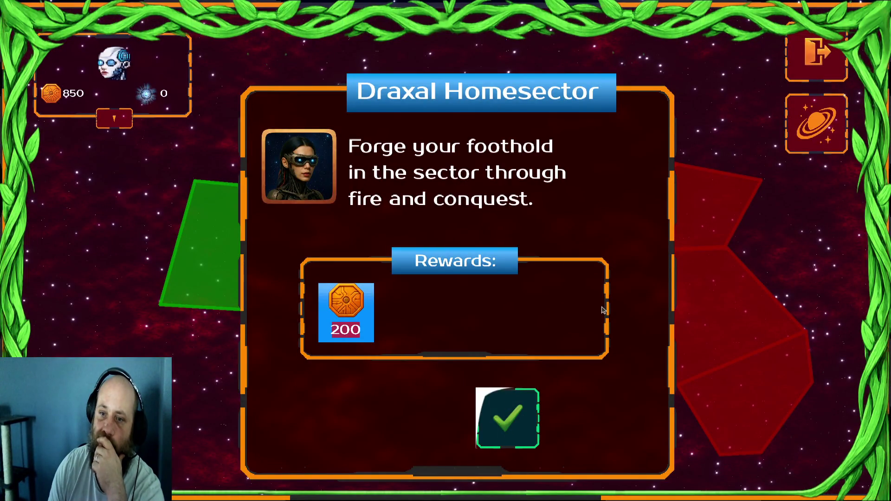
{"action": "key", "text": "Escape"}
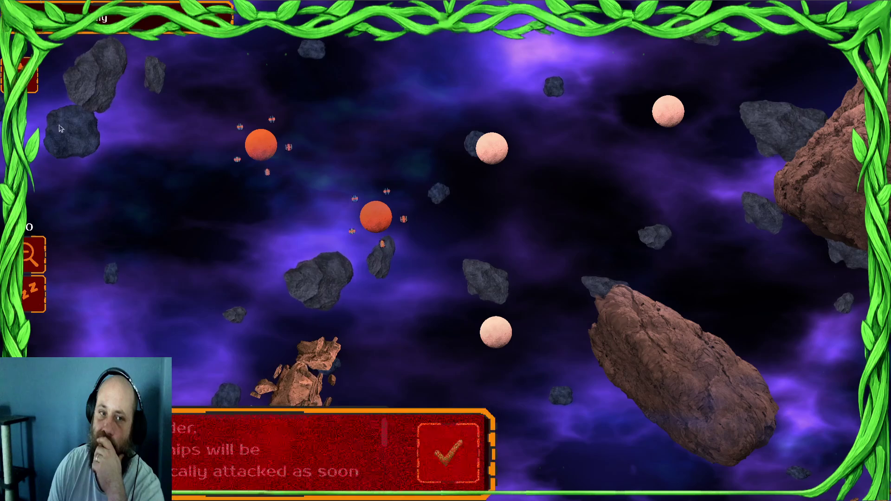
{"action": "key", "text": "Escape"}
{"action": "left_click", "coordinate": [449, 332]}
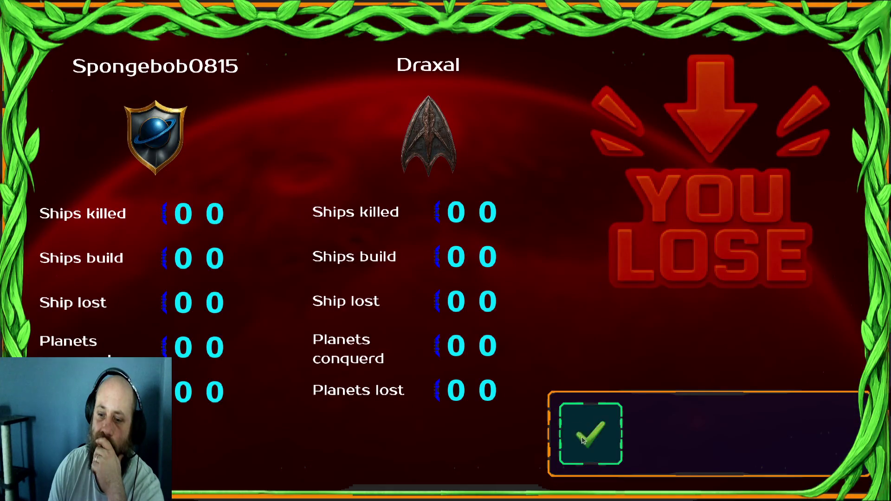
{"action": "left_click", "coordinate": [584, 440]}
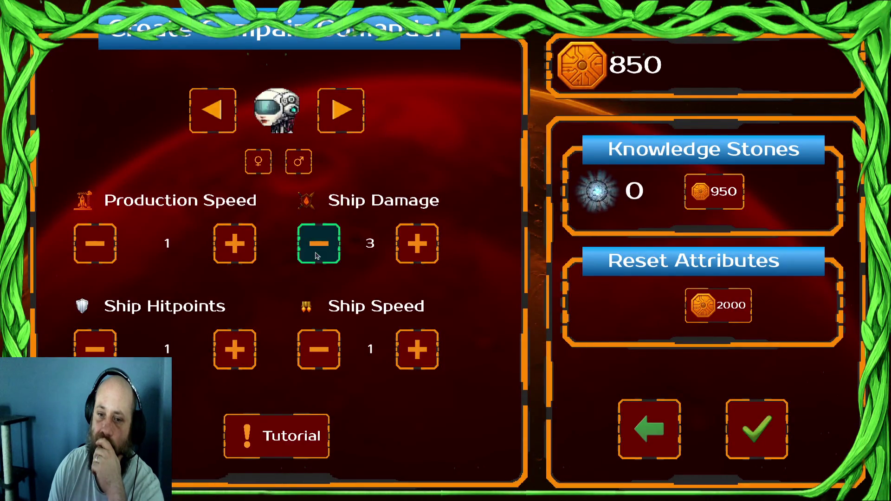
- Confirm the commander, accept the tutorial, pick the 2 Knowledge Stones bonus, then quit the game
{"action": "left_click", "coordinate": [768, 424]}
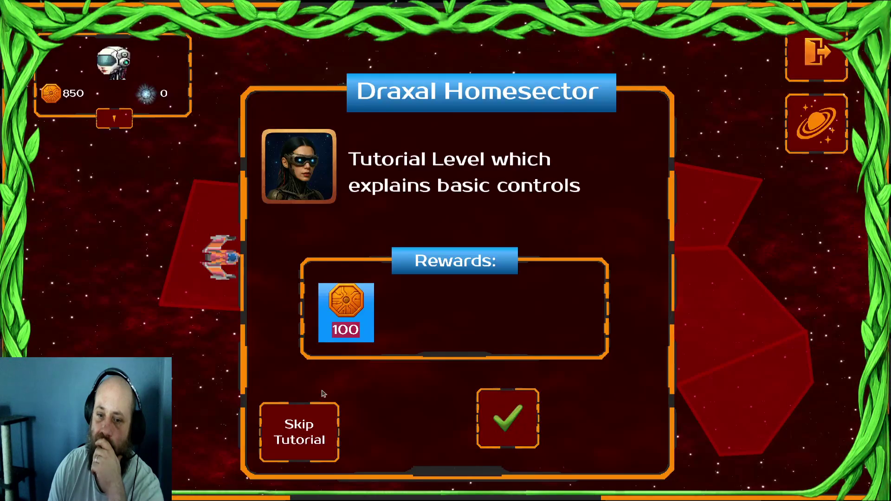
{"action": "left_click", "coordinate": [508, 418]}
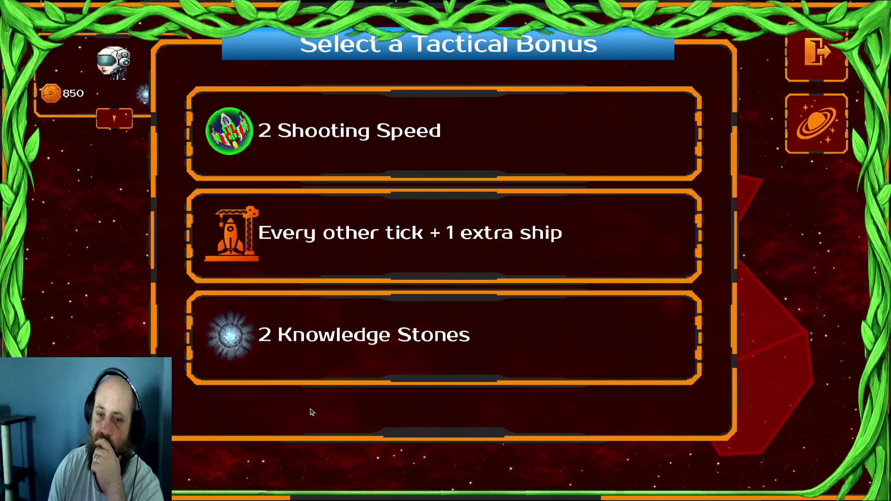
{"action": "left_click", "coordinate": [357, 355]}
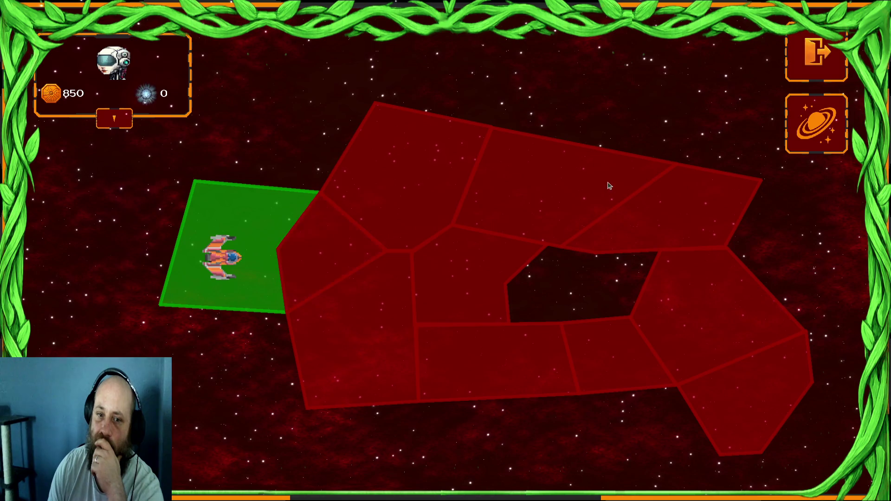
{"action": "left_click", "coordinate": [817, 52]}
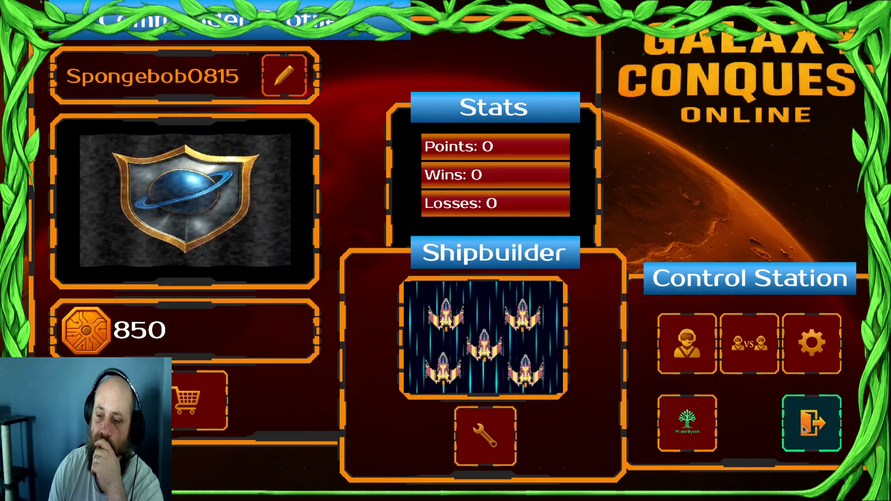
{"action": "left_click", "coordinate": [805, 430]}
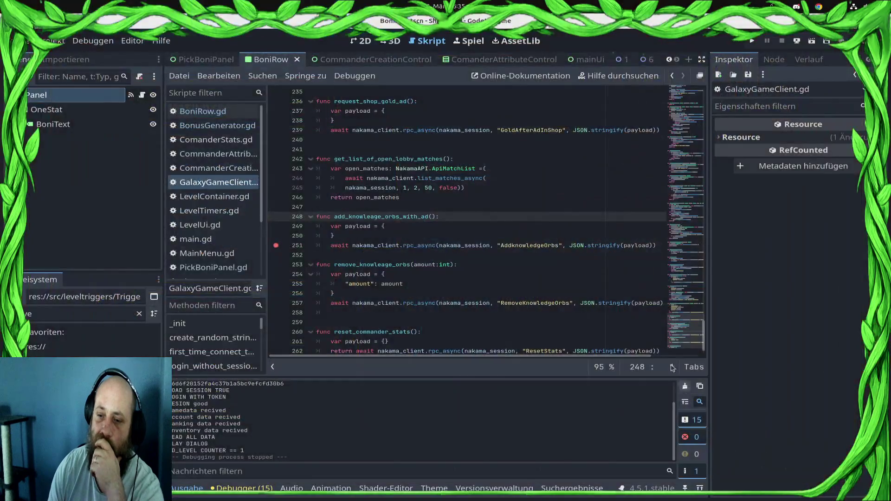
- In BoniRow.gd, replace SHOOTING_SPEED with ORBS on line 95 and save
{"action": "left_click", "coordinate": [209, 153]}
{"action": "left_click", "coordinate": [217, 168]}
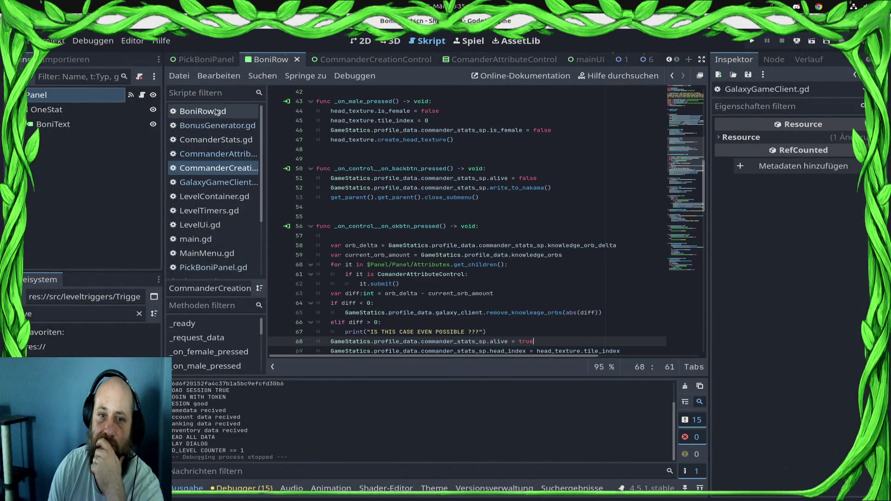
{"action": "left_click", "coordinate": [216, 111]}
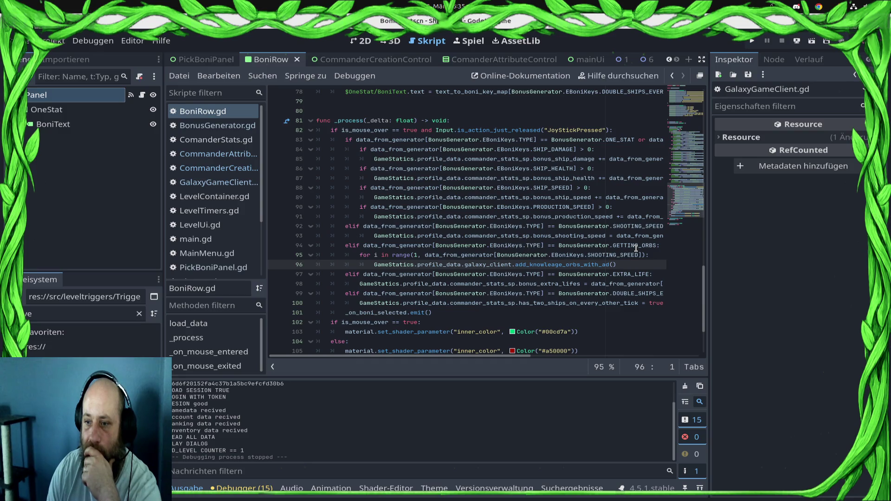
{"action": "double_click", "coordinate": [635, 246]}
{"action": "double_click", "coordinate": [620, 255]}
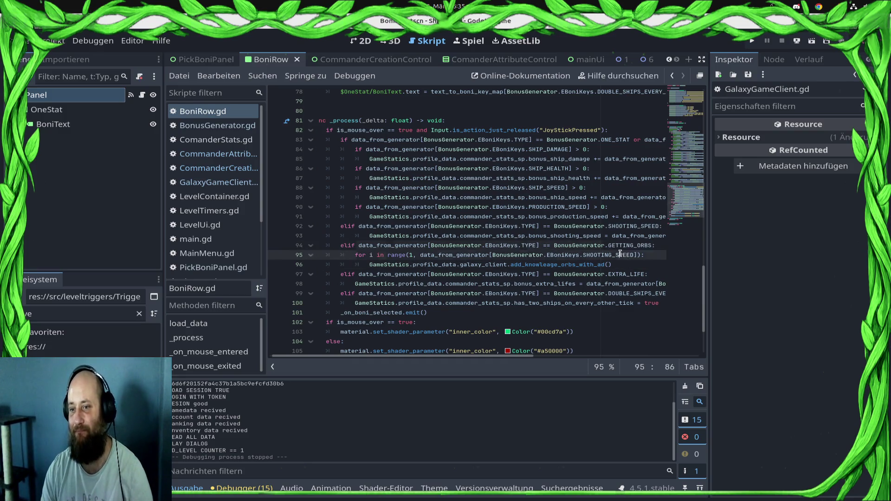
{"action": "type", "text": "ORBS"}
{"action": "key", "text": "ctrl+s"}
- Review the orb loop, bonus_production_speed, and extra-life and double-ships branches in BoniRow.gd
{"action": "left_click_drag", "start_coordinate": [611, 255], "coordinate": [738, 263]}
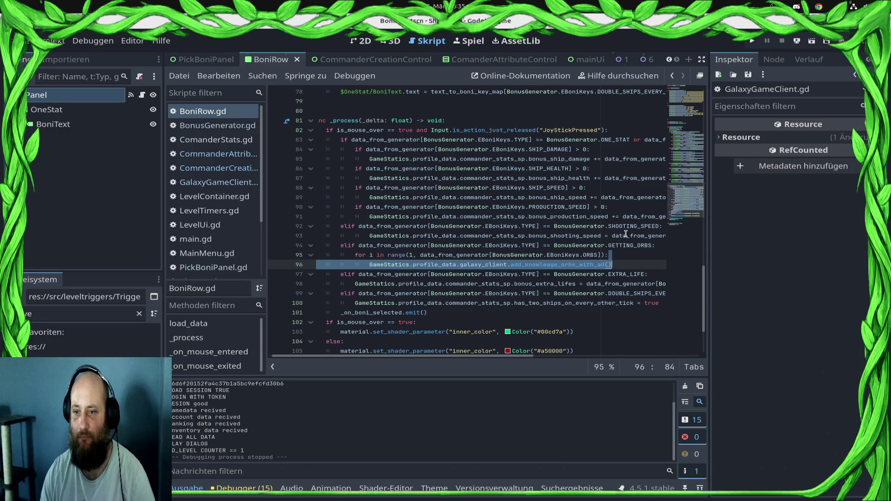
{"action": "scroll", "coordinate": [497, 199], "scroll_direction": "up", "scroll_amount": 2}
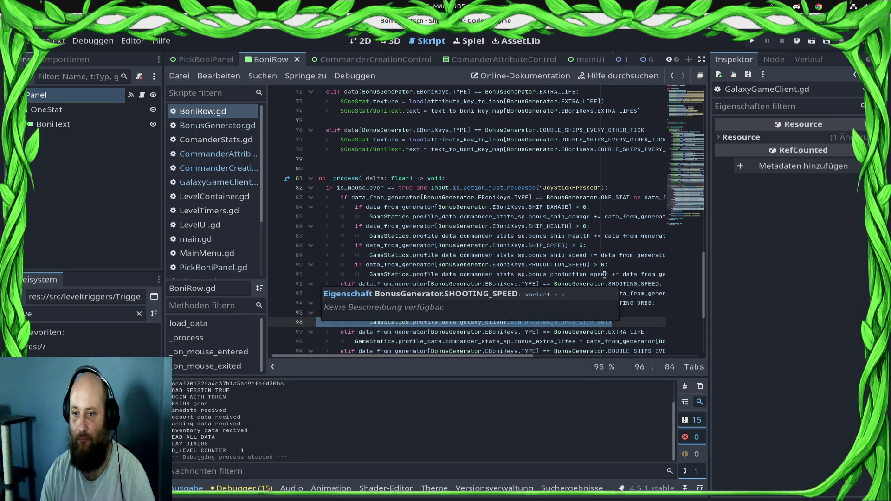
{"action": "left_click_drag", "start_coordinate": [611, 274], "coordinate": [833, 278]}
{"action": "left_click_drag", "start_coordinate": [412, 274], "coordinate": [282, 265]}
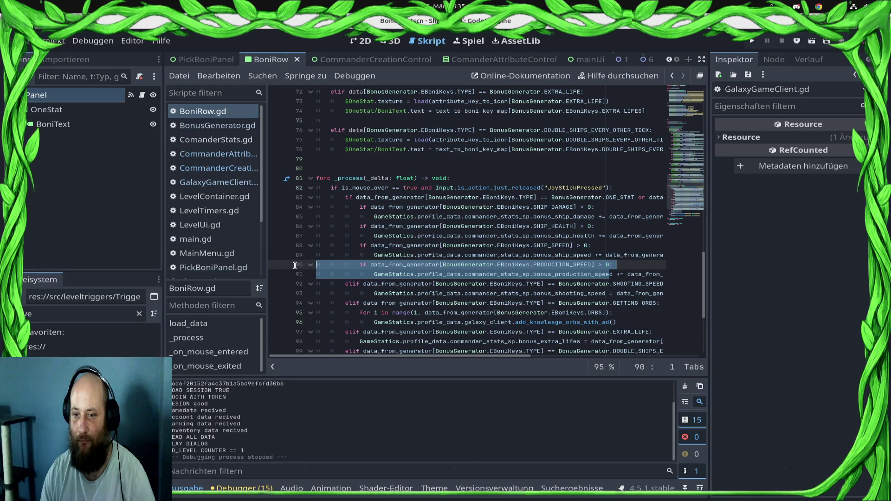
{"action": "scroll", "coordinate": [451, 295], "scroll_direction": "down", "scroll_amount": 3}
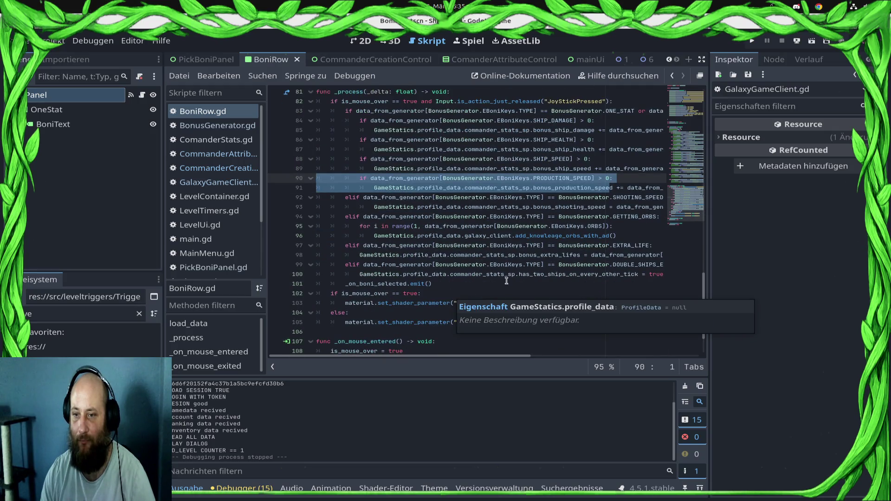
{"action": "left_click_drag", "start_coordinate": [526, 255], "coordinate": [709, 280]}
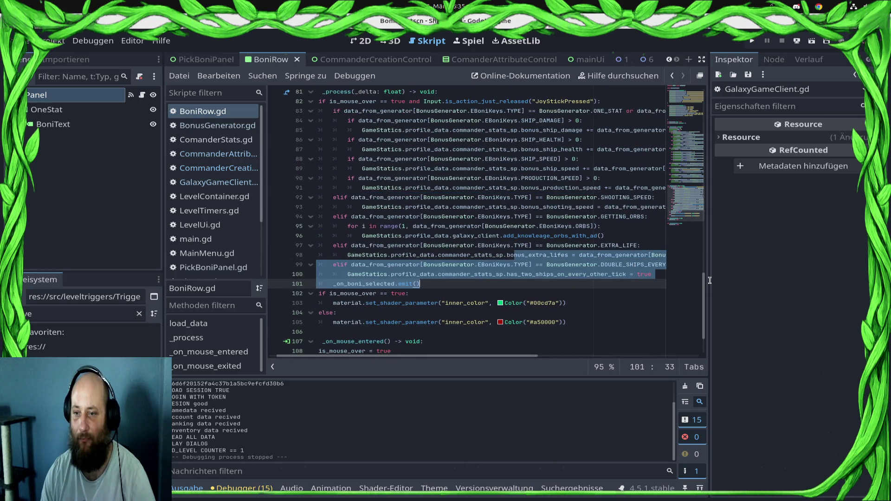
{"action": "left_click", "coordinate": [647, 294]}
{"action": "scroll", "coordinate": [583, 245], "scroll_direction": "up", "scroll_amount": 18}
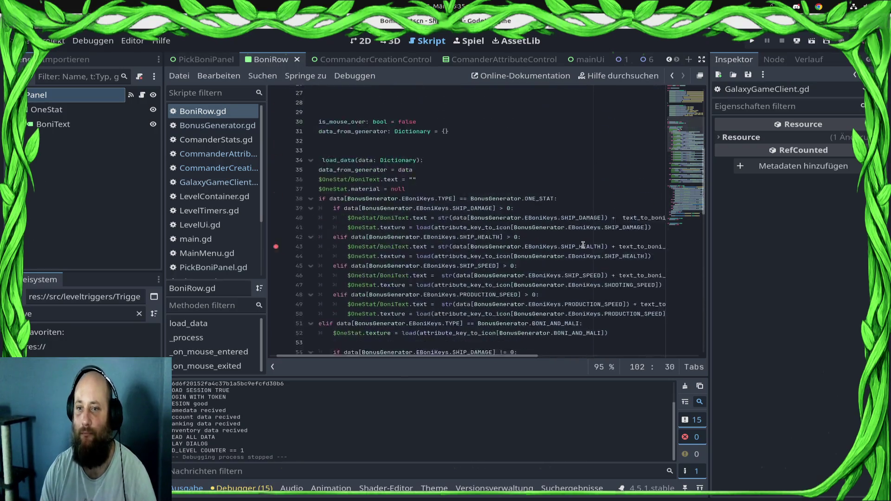
{"action": "scroll", "coordinate": [583, 245], "scroll_direction": "up", "scroll_amount": 9}
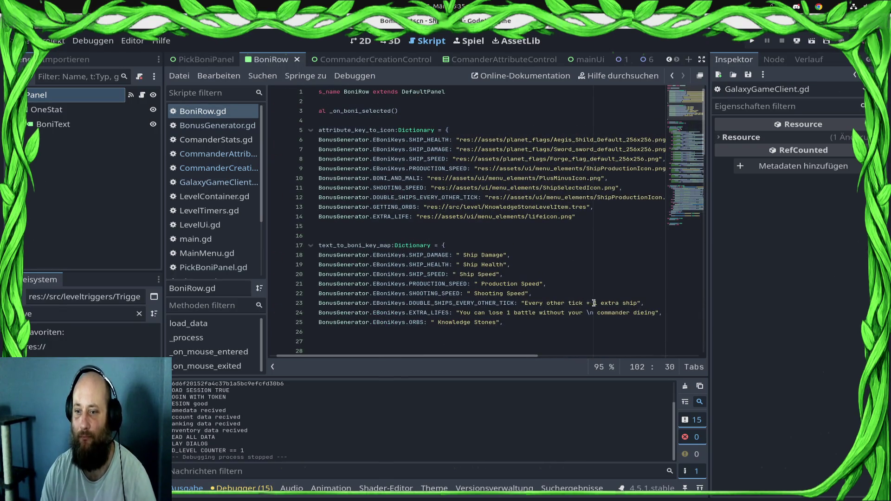
- Replace 'other' with 'fifth' on line 23, making the label 'Every fifth tick + 1 extra ship', and save
{"action": "double_click", "coordinate": [558, 303]}
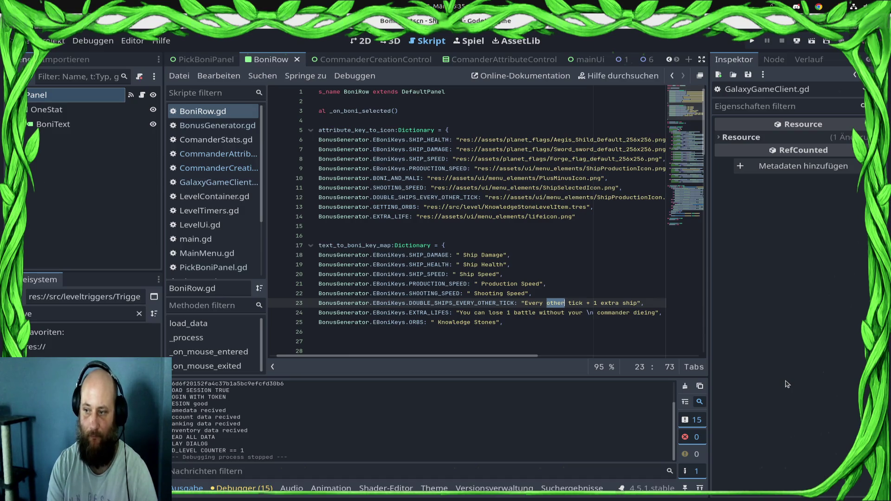
{"action": "type", "text": "fi"}
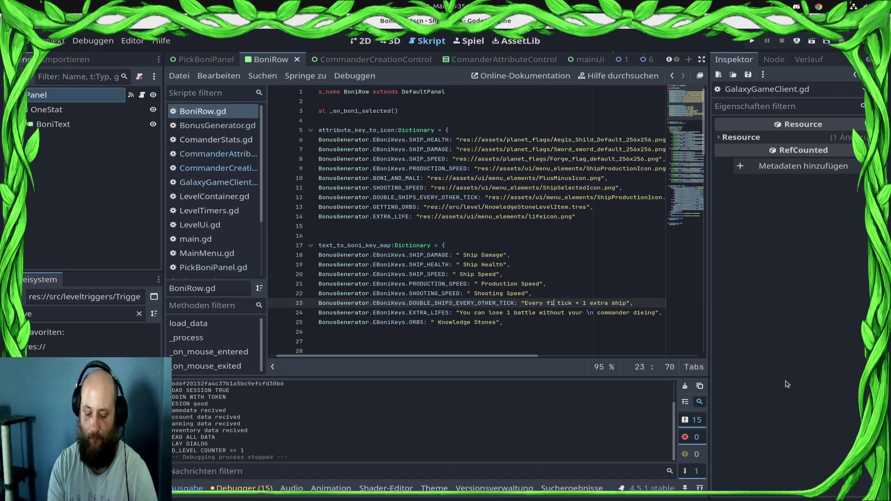
{"action": "type", "text": "fth"}
{"action": "key", "text": "ctrl+s"}
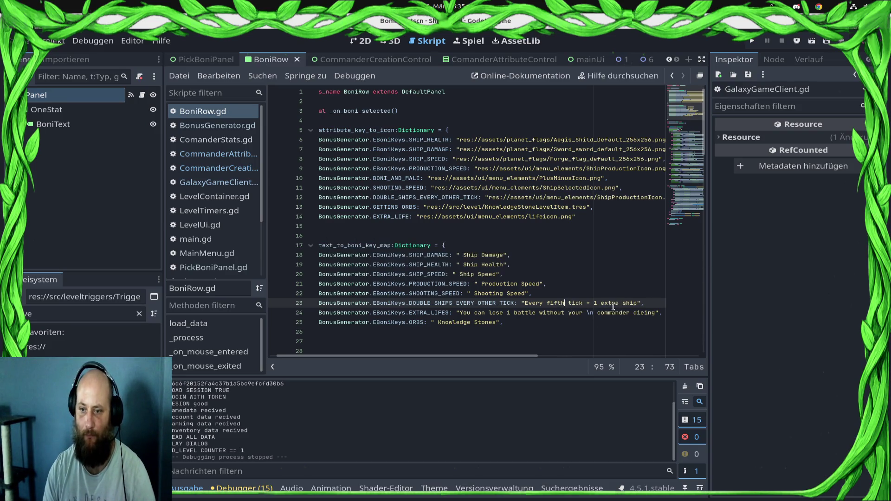
{"action": "double_click", "coordinate": [562, 306]}
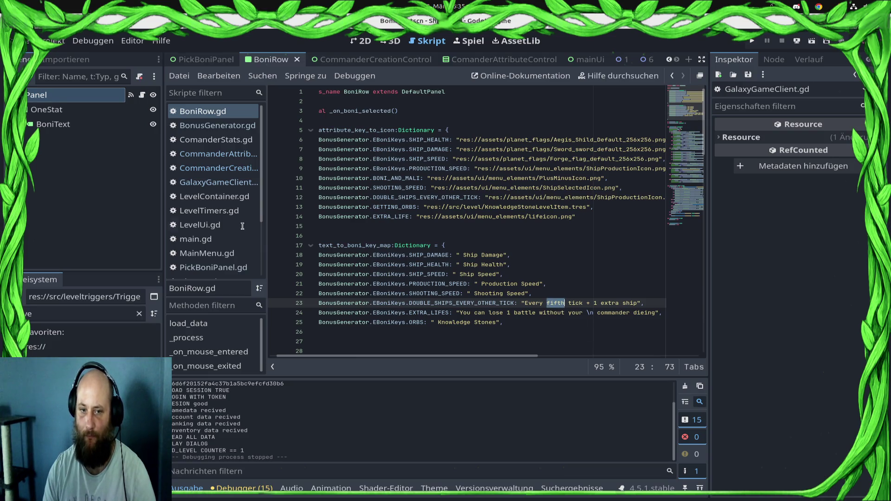
{"action": "scroll", "coordinate": [234, 212], "scroll_direction": "down", "scroll_amount": 3}
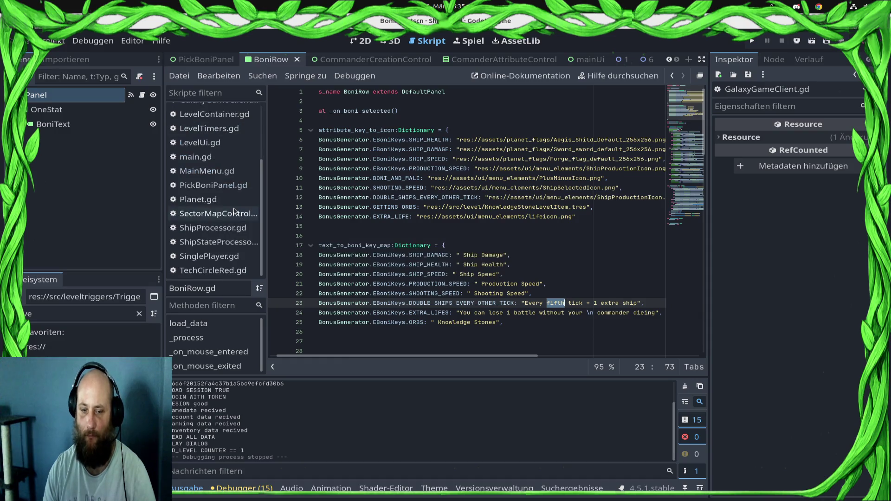
- In LevelContainer.gd, change line 287's double_tick_tracker[level] check from >= 1 to >= 4 and save
{"action": "scroll", "coordinate": [234, 255], "scroll_direction": "up", "scroll_amount": 2}
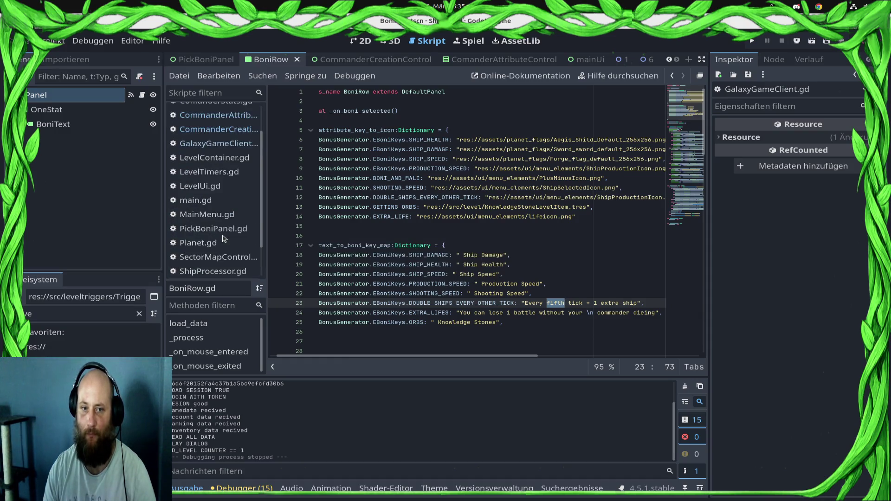
{"action": "left_click", "coordinate": [241, 158]}
{"action": "scroll", "coordinate": [450, 290], "scroll_direction": "up", "scroll_amount": 3}
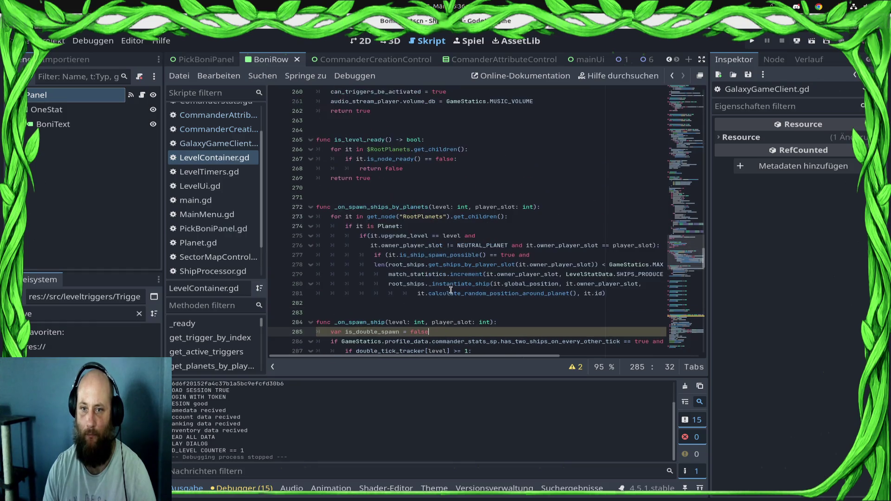
{"action": "scroll", "coordinate": [452, 291], "scroll_direction": "down", "scroll_amount": 3}
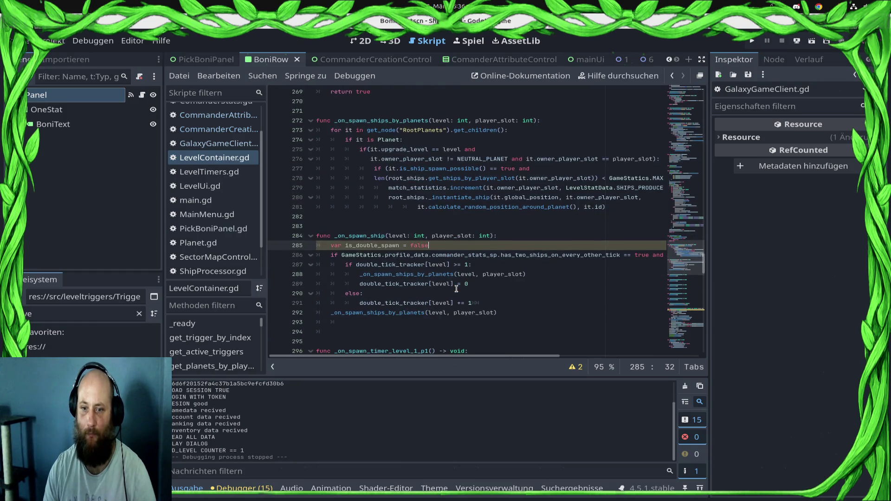
{"action": "left_click", "coordinate": [471, 263]}
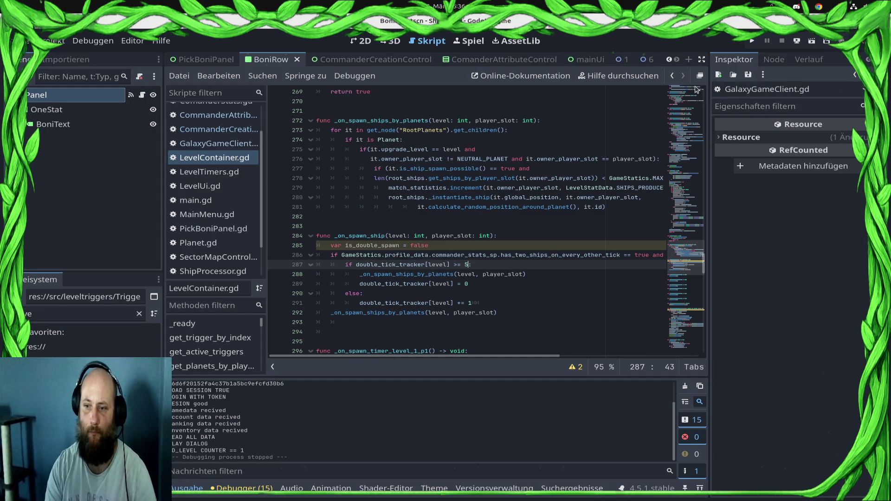
{"action": "type", "text": "4"}
{"action": "key", "text": "ctrl+s"}
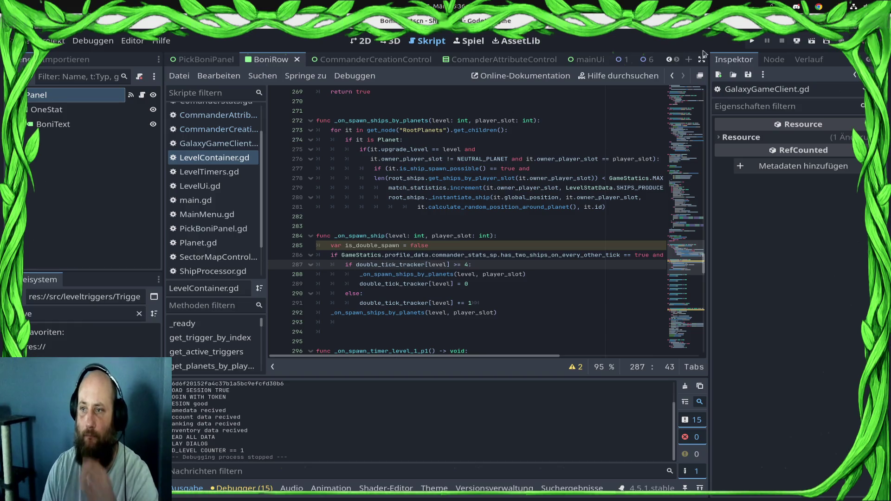
- Run the game, open the red sector's Draxal Homesector mission, and surrender the battle
{"action": "left_click", "coordinate": [753, 41]}
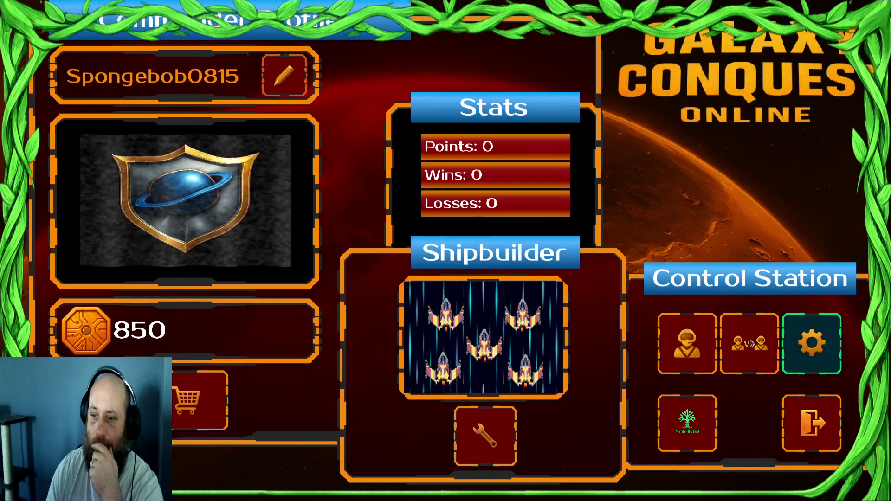
{"action": "left_click", "coordinate": [704, 351]}
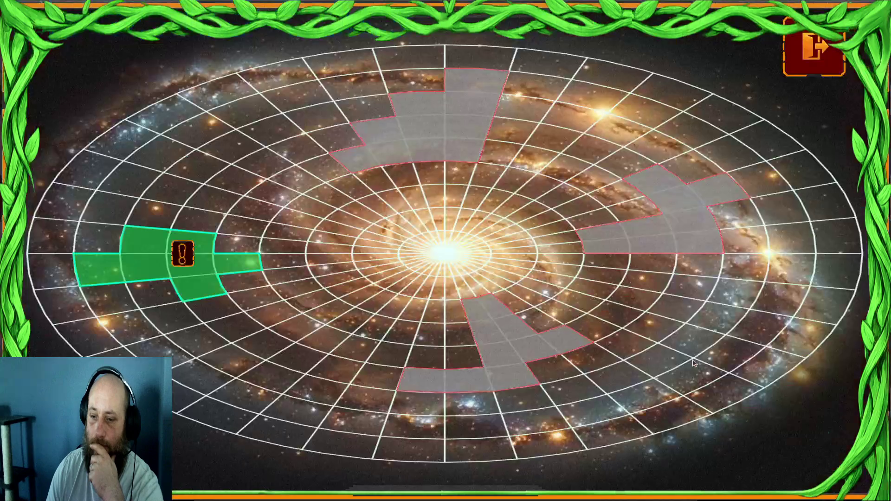
{"action": "left_click", "coordinate": [315, 271]}
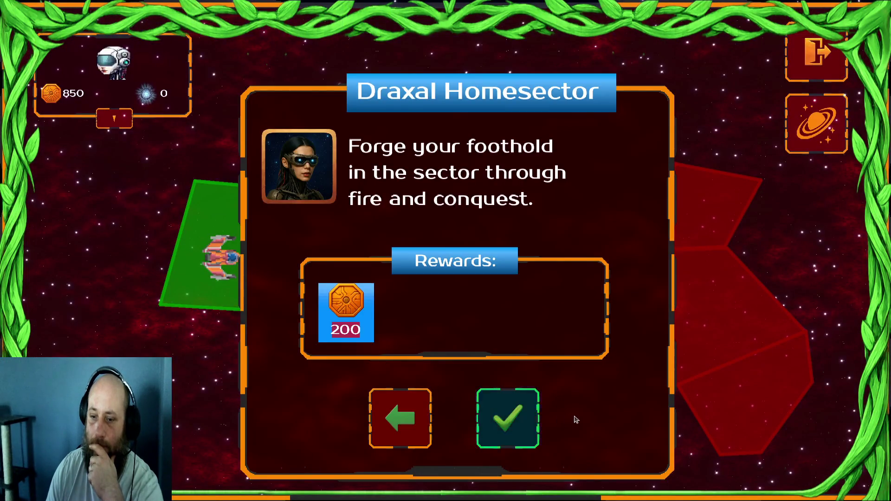
{"action": "left_click", "coordinate": [530, 425]}
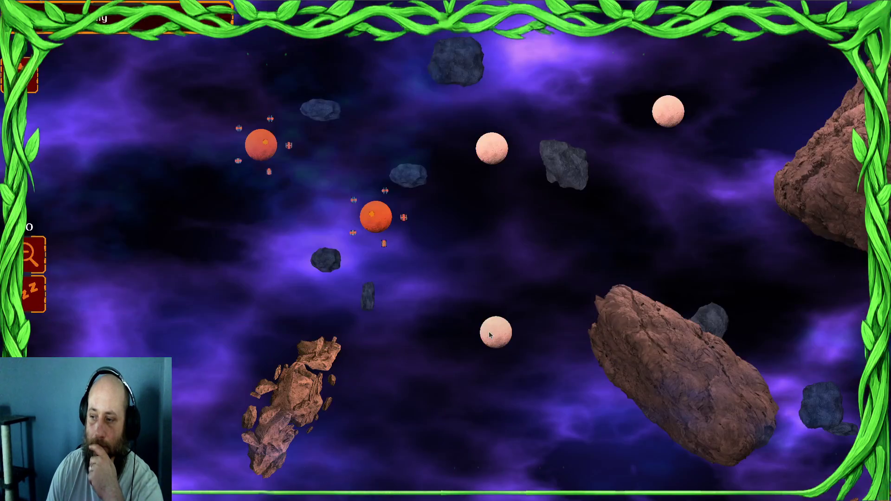
{"action": "key", "text": "Escape"}
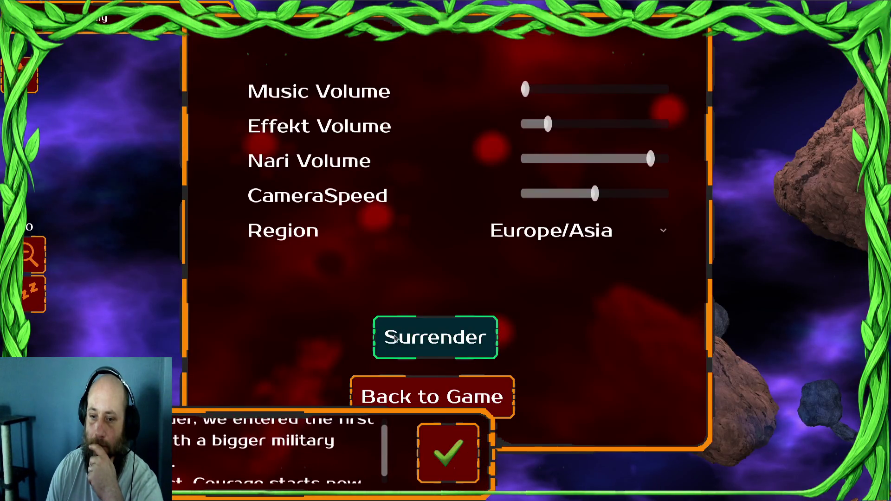
{"action": "left_click", "coordinate": [434, 338]}
{"action": "left_click", "coordinate": [617, 445]}
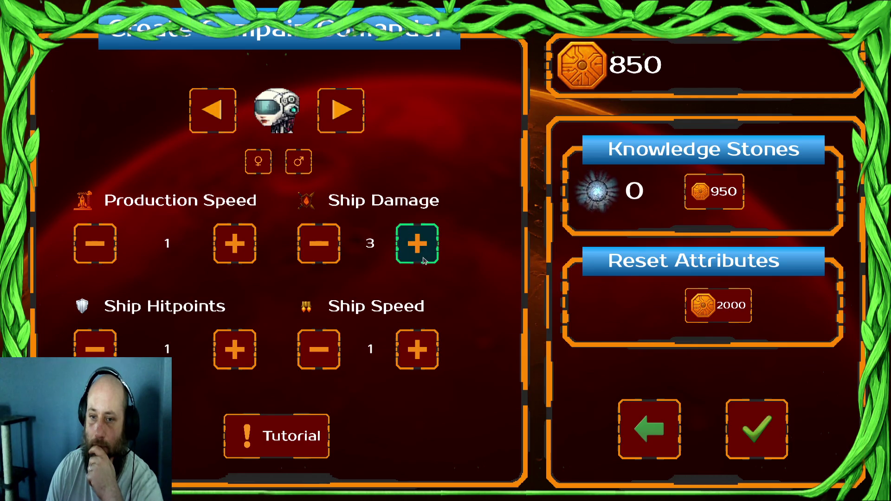
- Confirm the new campaign commander, accept the tutorial mission, and return to the Godot editor
{"action": "left_click", "coordinate": [772, 435]}
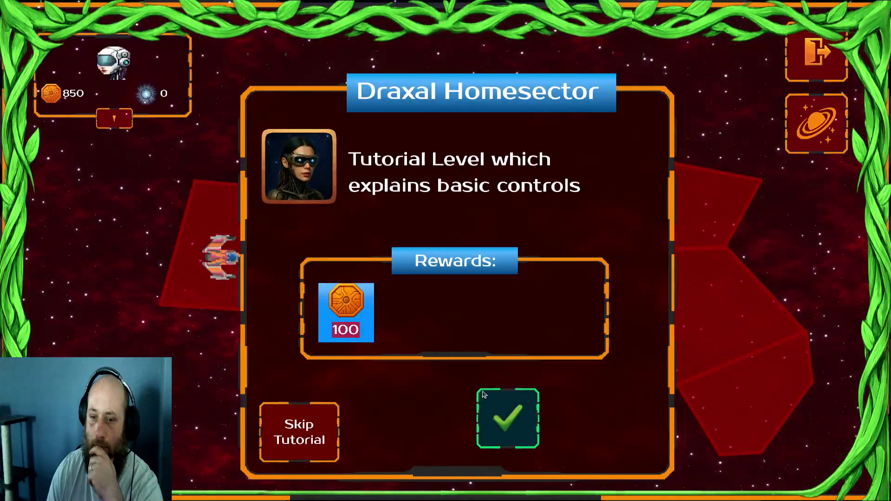
{"action": "left_click", "coordinate": [286, 430]}
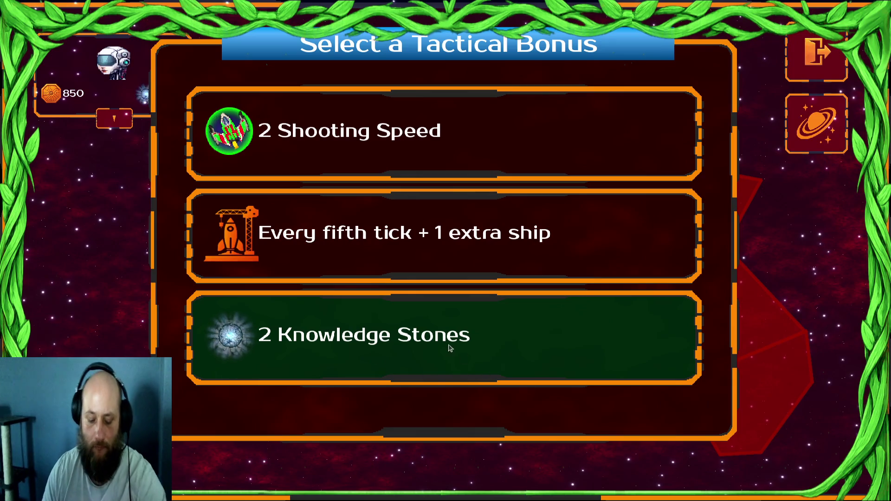
{"action": "key", "text": "super"}
{"action": "left_click", "coordinate": [475, 361]}
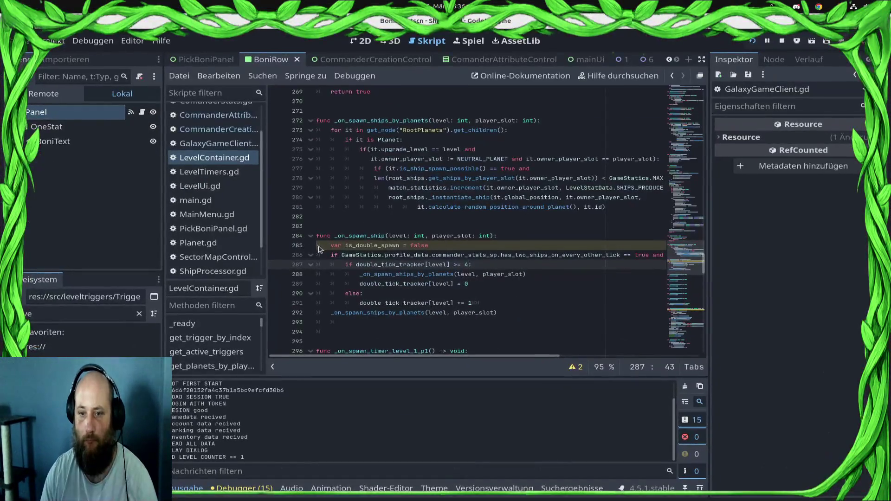
- Open the PickBoniPanel scene, select its root node, and view its script
{"action": "left_click", "coordinate": [200, 60]}
{"action": "left_click", "coordinate": [52, 112]}
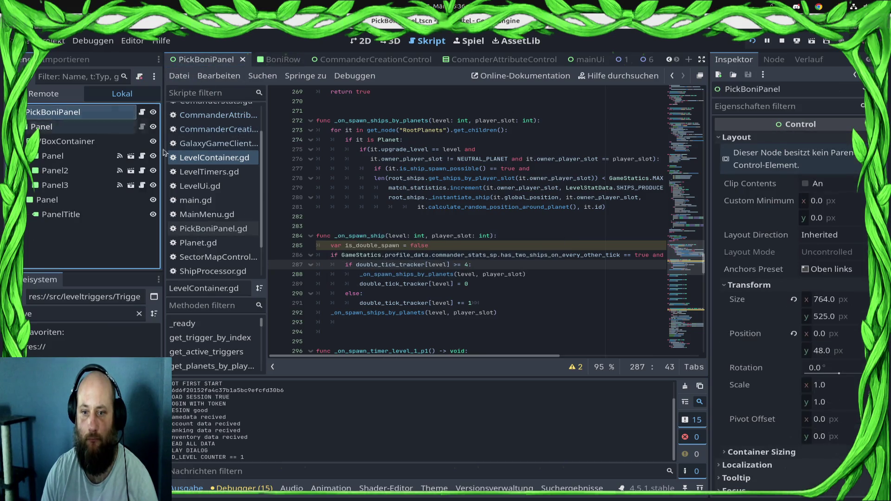
{"action": "left_click", "coordinate": [142, 112]}
{"action": "scroll", "coordinate": [358, 214], "scroll_direction": "up", "scroll_amount": 2}
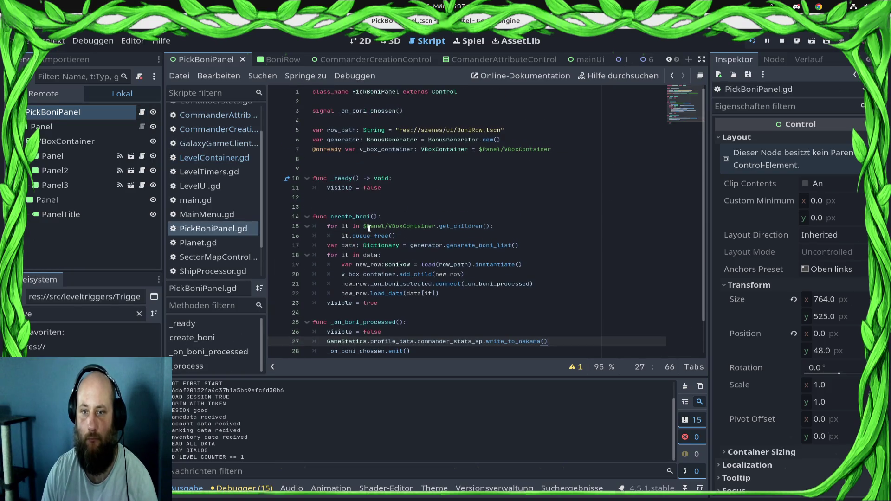
- Switch to the BoniRow scene and scroll BoniRow.gd to the _process bonus-handling code
{"action": "left_click", "coordinate": [277, 59]}
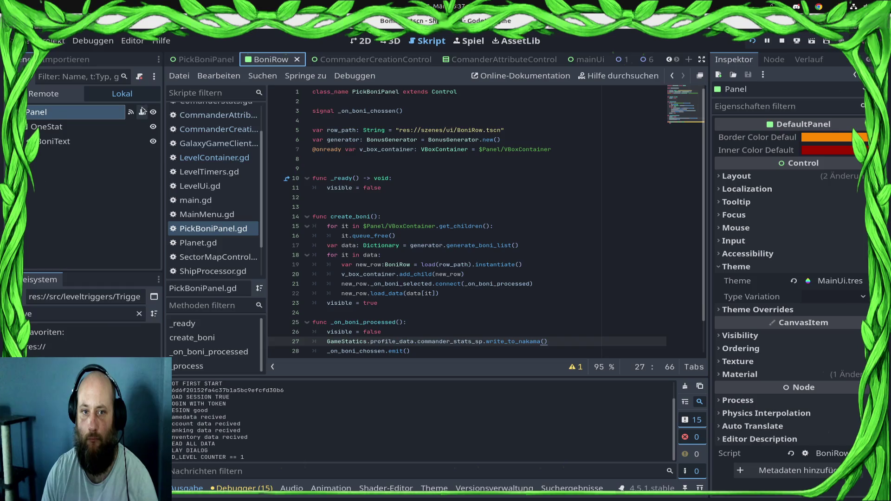
{"action": "scroll", "coordinate": [421, 276], "scroll_direction": "down", "scroll_amount": 14}
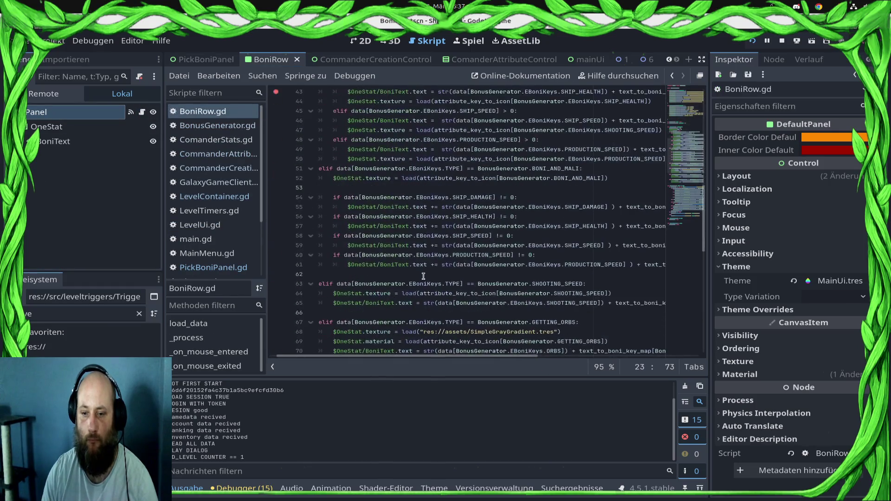
{"action": "scroll", "coordinate": [395, 197], "scroll_direction": "up", "scroll_amount": 2}
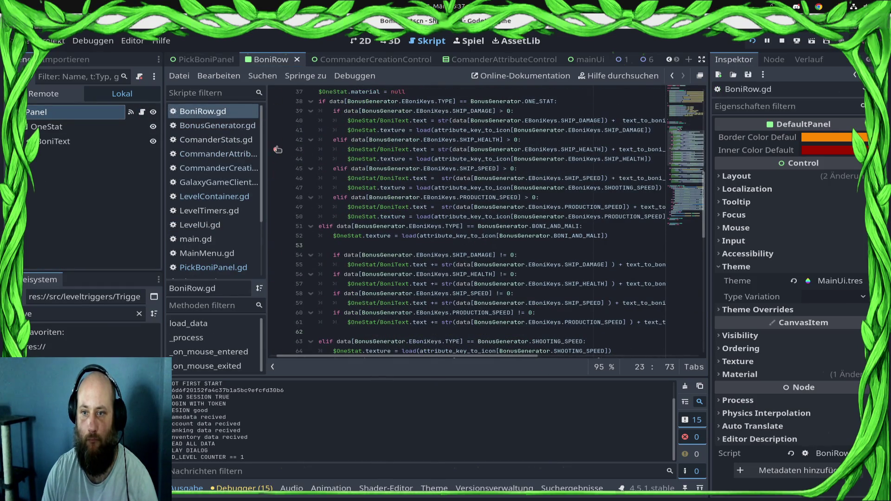
{"action": "scroll", "coordinate": [445, 294], "scroll_direction": "down", "scroll_amount": 11}
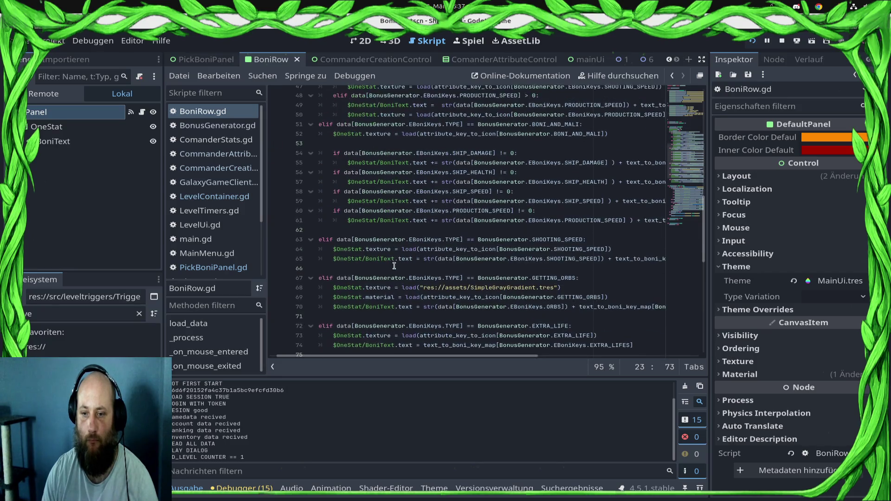
{"action": "scroll", "coordinate": [432, 260], "scroll_direction": "up", "scroll_amount": 2}
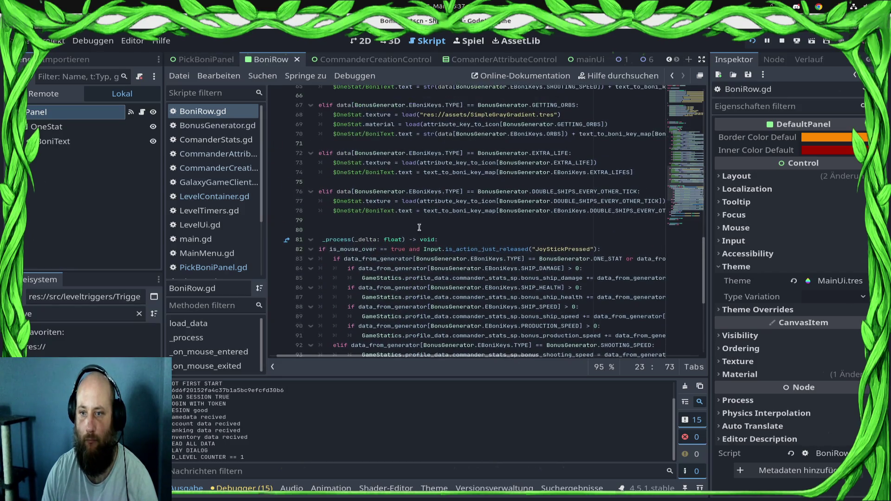
{"action": "scroll", "coordinate": [422, 224], "scroll_direction": "down", "scroll_amount": 3}
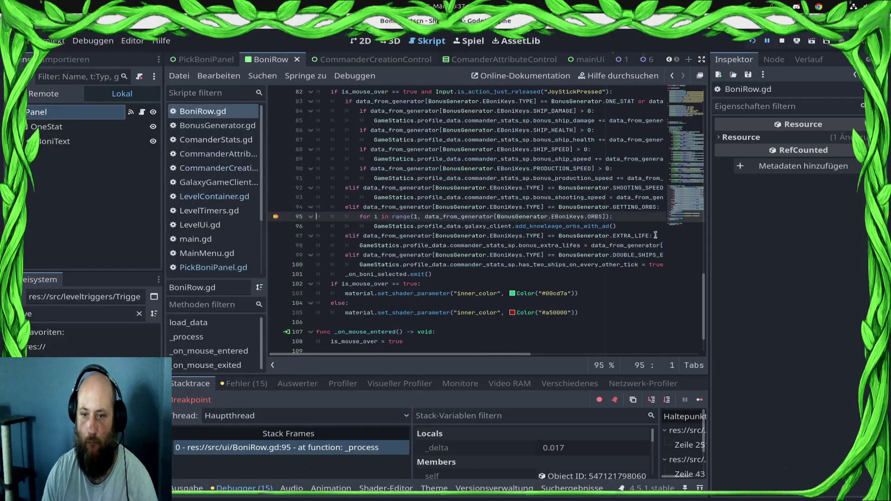
- Continue past the line 95 and 251 breakpoints, then clear the breakpoints on lines 251 and 252
{"action": "left_click", "coordinate": [701, 403]}
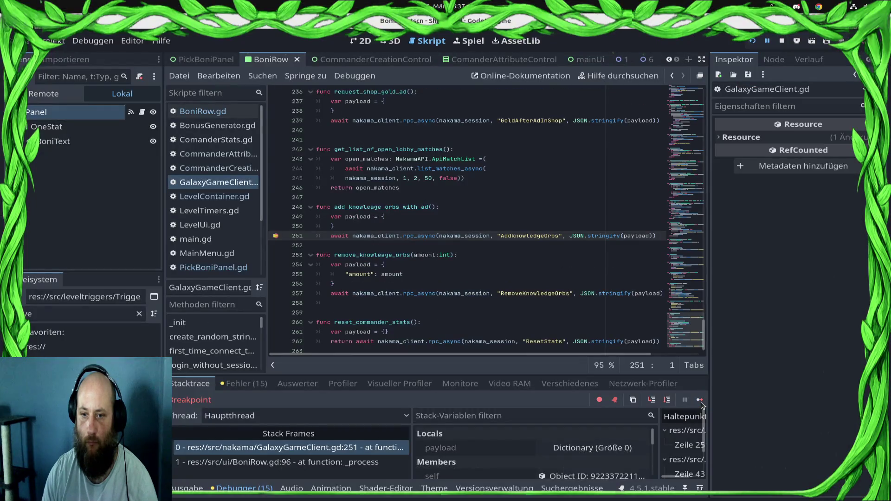
{"action": "left_click", "coordinate": [700, 401]}
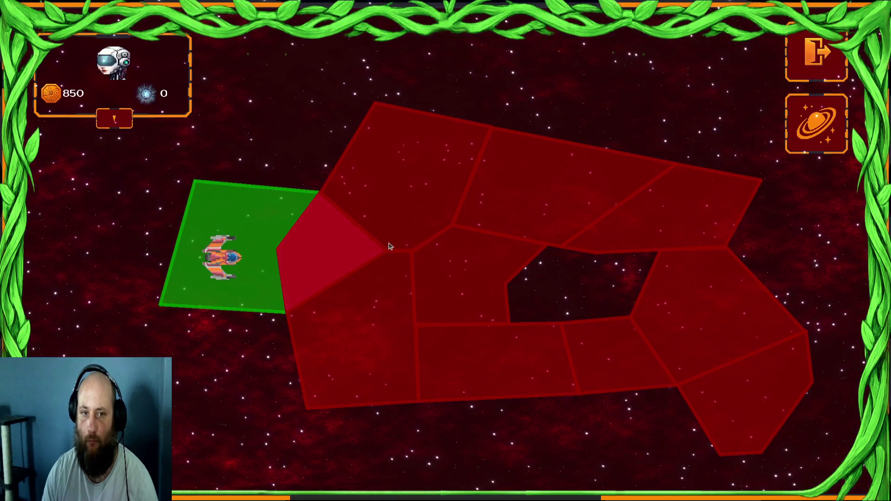
{"action": "key", "text": "super"}
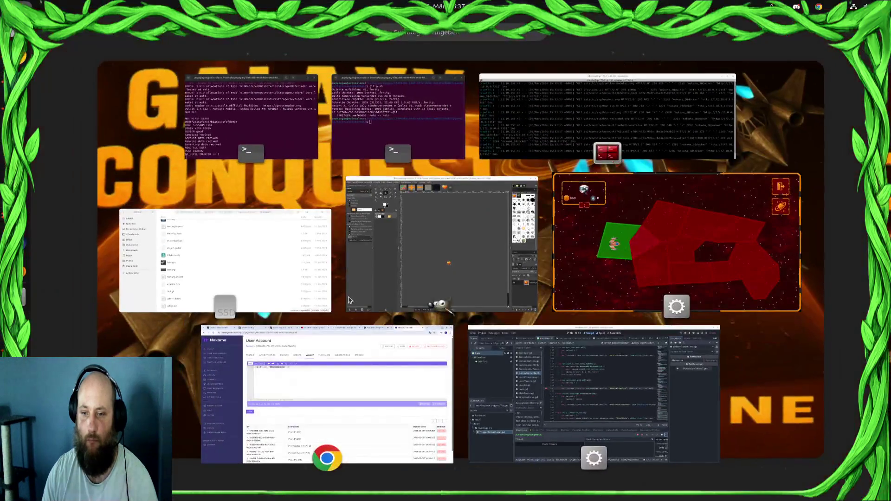
{"action": "left_click", "coordinate": [487, 352]}
{"action": "left_click", "coordinate": [275, 245]}
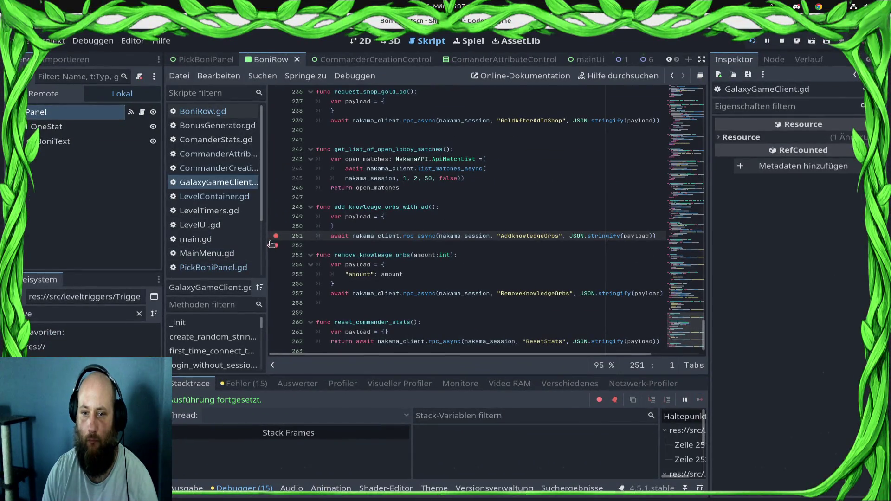
{"action": "left_click", "coordinate": [276, 235]}
{"action": "left_click", "coordinate": [275, 245]}
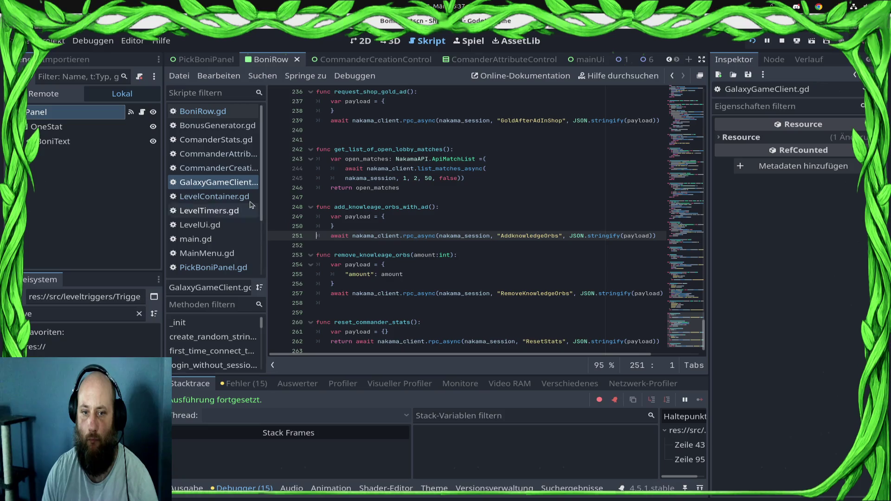
- In BoniRow.gd, change the orb loop to range(0 on line 95 and remove its breakpoint
{"action": "left_click", "coordinate": [232, 113]}
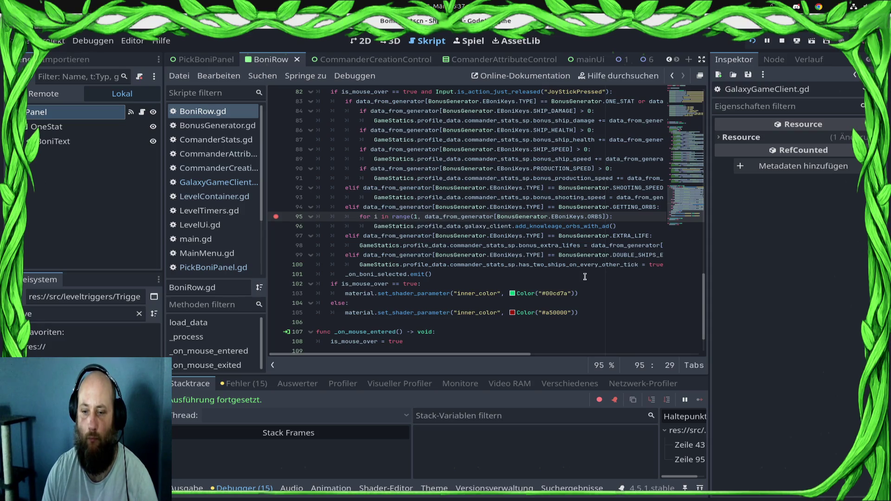
{"action": "key", "text": "BackSpace"}
{"action": "type", "text": "0"}
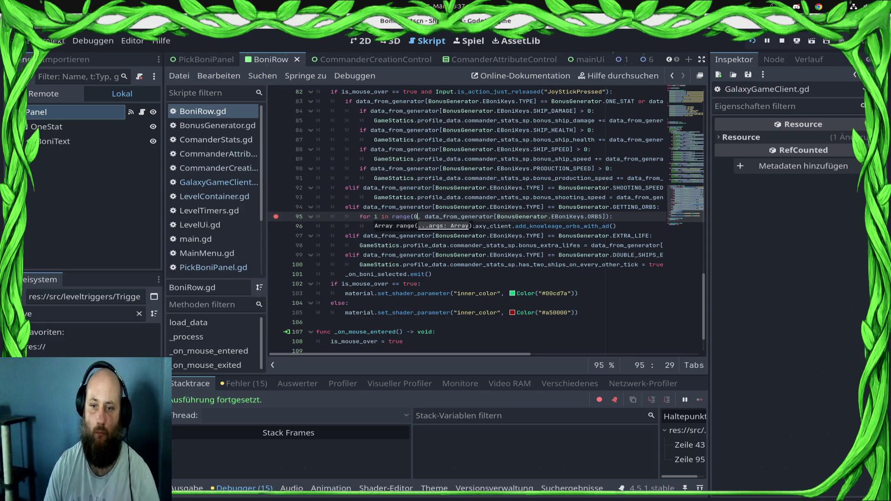
{"action": "left_click", "coordinate": [276, 216]}
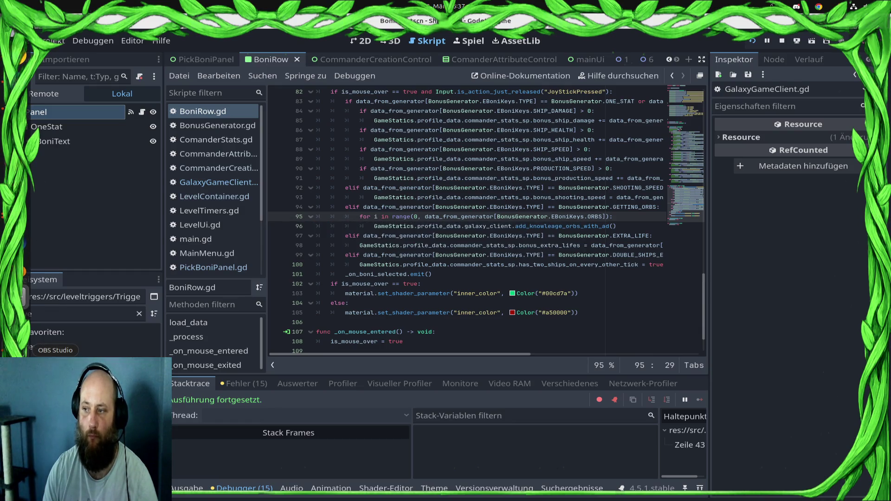
{"action": "key", "text": "alt+Tab"}
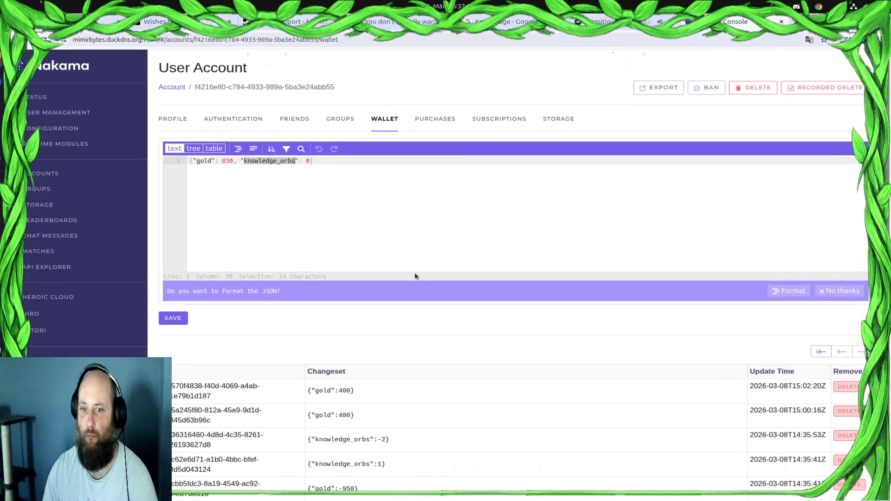
- Refresh the Nakama wallet to confirm knowledge_orbs at 1, then open the red sector's Draxal Homesector mission in the game
{"action": "key", "text": "F5"}
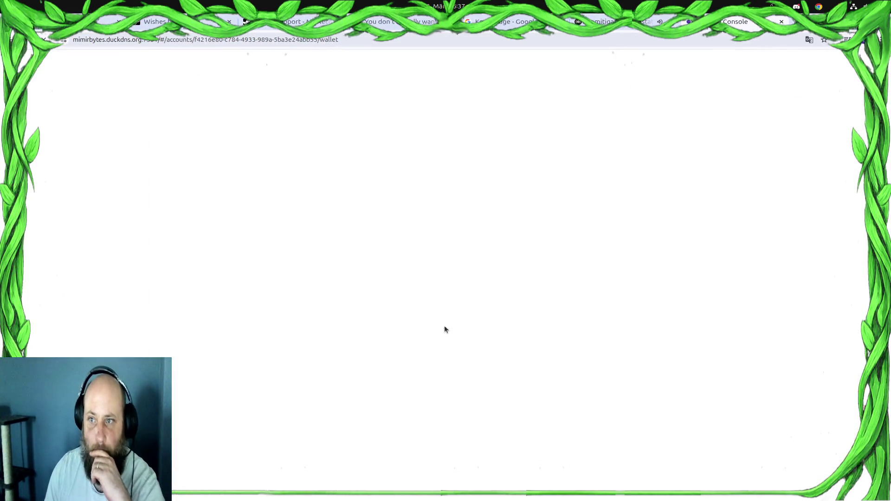
{"action": "scroll", "coordinate": [440, 344], "scroll_direction": "down", "scroll_amount": 2}
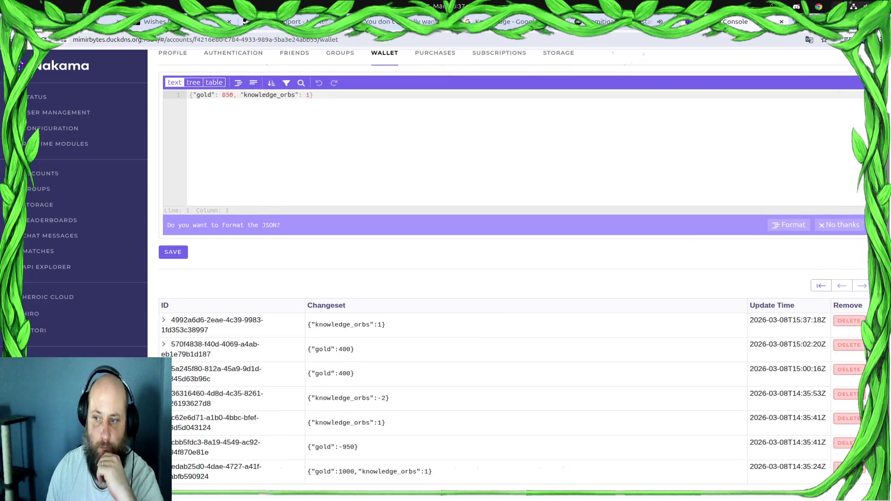
{"action": "key", "text": "alt+Tab"}
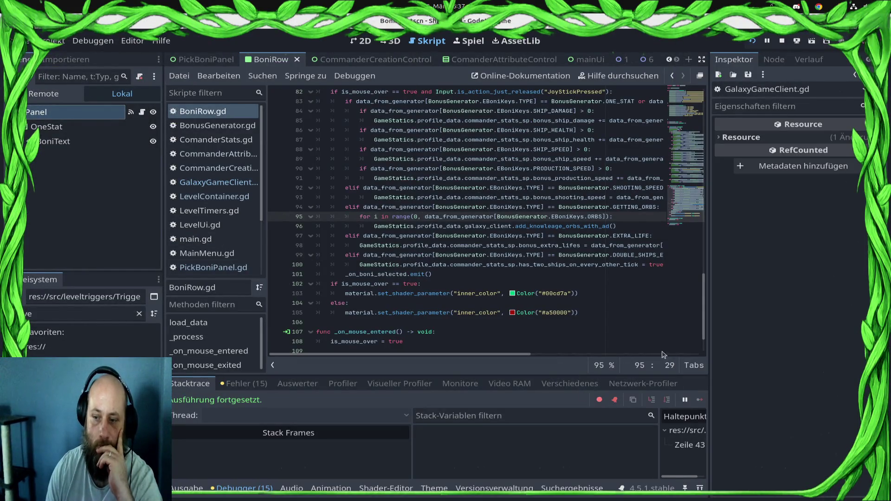
{"action": "mouse_move", "coordinate": [2, 297]}
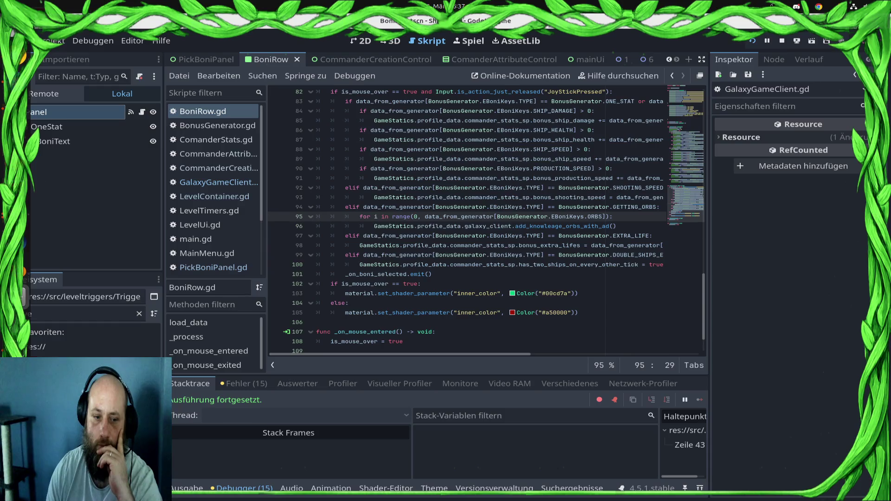
{"action": "key", "text": "alt+Tab"}
{"action": "left_click", "coordinate": [324, 242]}
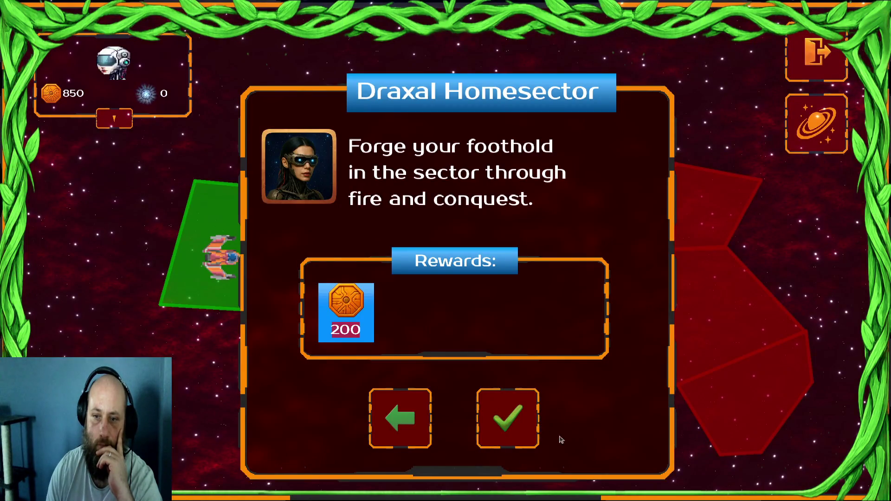
- Accept the Draxal Homesector mission, surrender it, confirm the commander, and start the mission again
{"action": "left_click", "coordinate": [507, 415]}
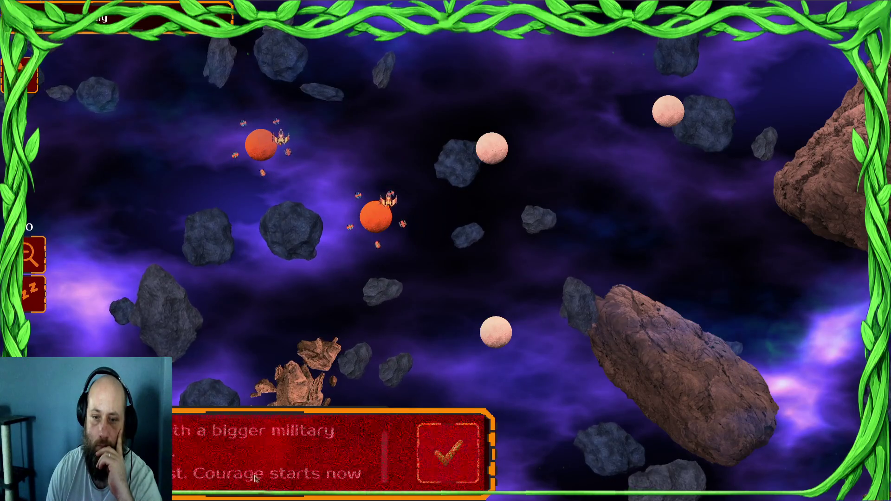
{"action": "key", "text": "Escape"}
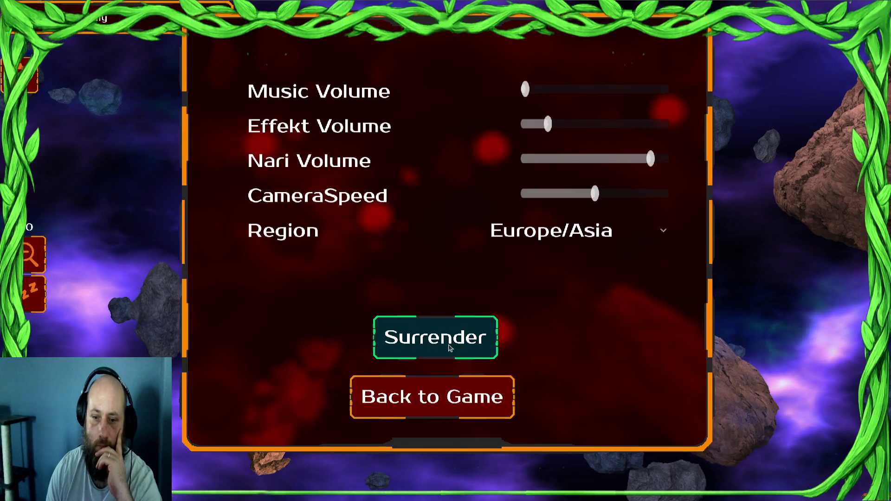
{"action": "left_click", "coordinate": [449, 348]}
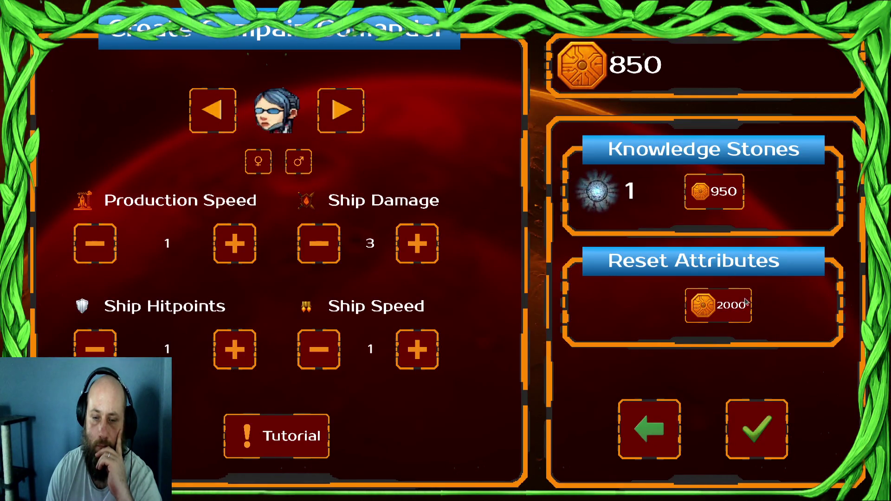
{"action": "left_click", "coordinate": [748, 445]}
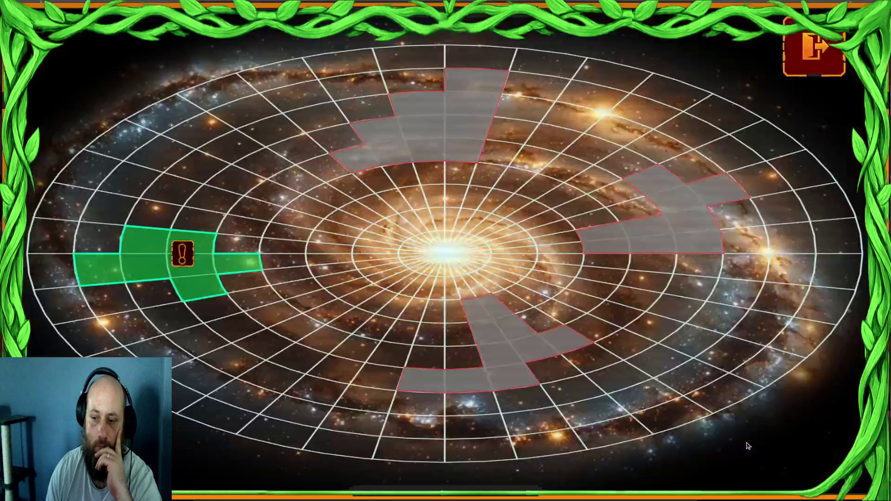
{"action": "left_click", "coordinate": [507, 420]}
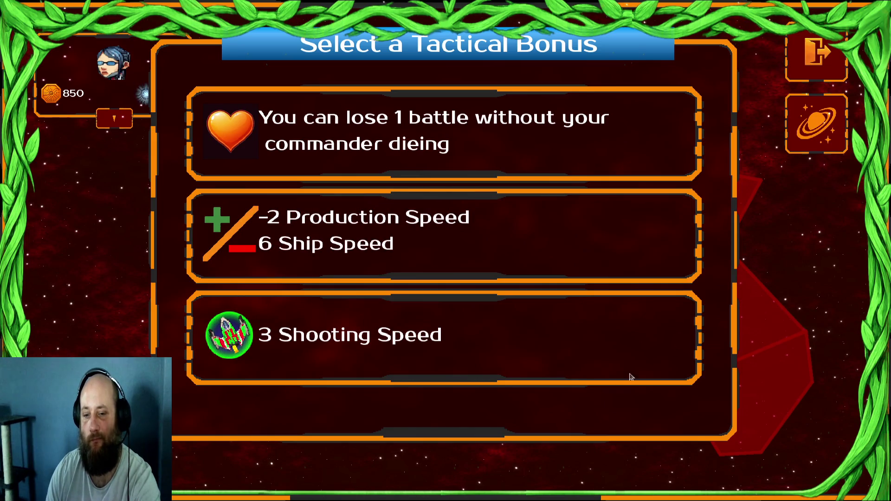
- Choose the lose-1-battle tactical bonus, expand and collapse the commander stats panel, then exit the game
{"action": "left_click", "coordinate": [496, 137]}
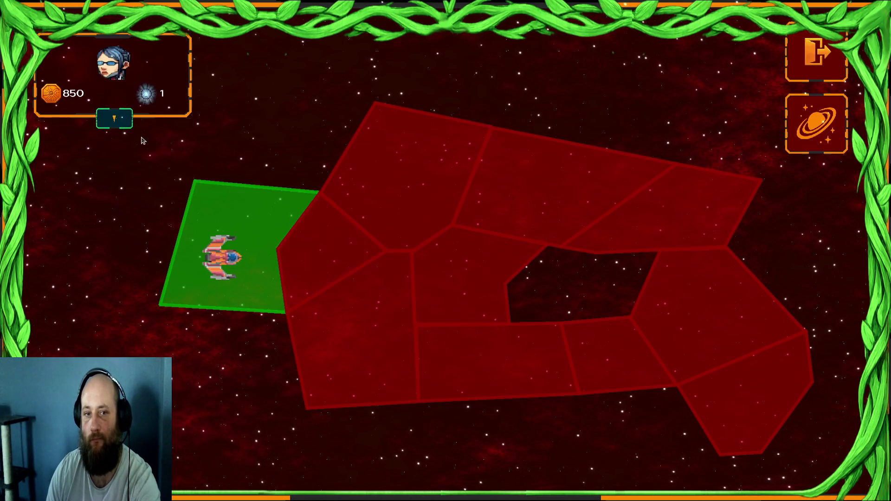
{"action": "left_click", "coordinate": [114, 120]}
{"action": "left_click", "coordinate": [112, 220]}
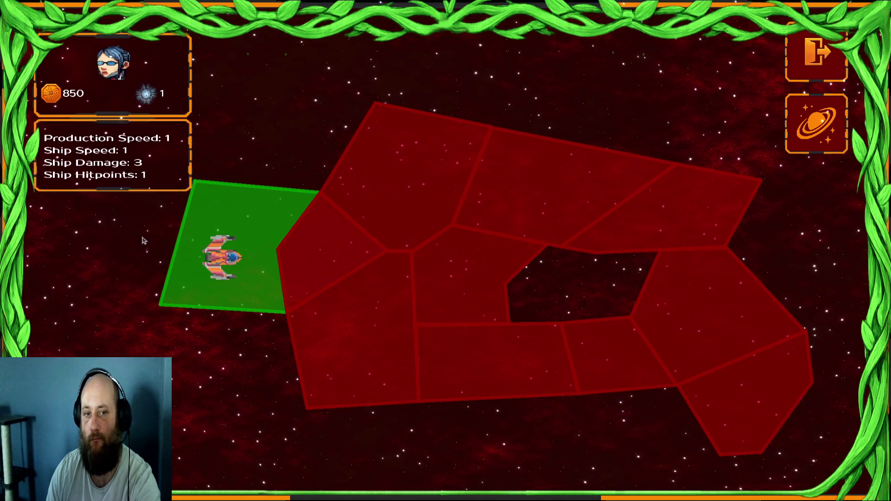
{"action": "left_click", "coordinate": [814, 47]}
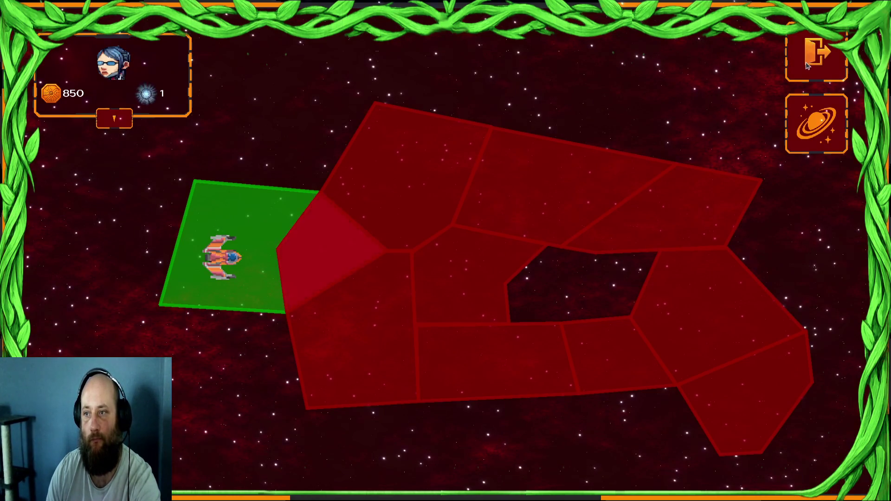
{"action": "left_click", "coordinate": [811, 423]}
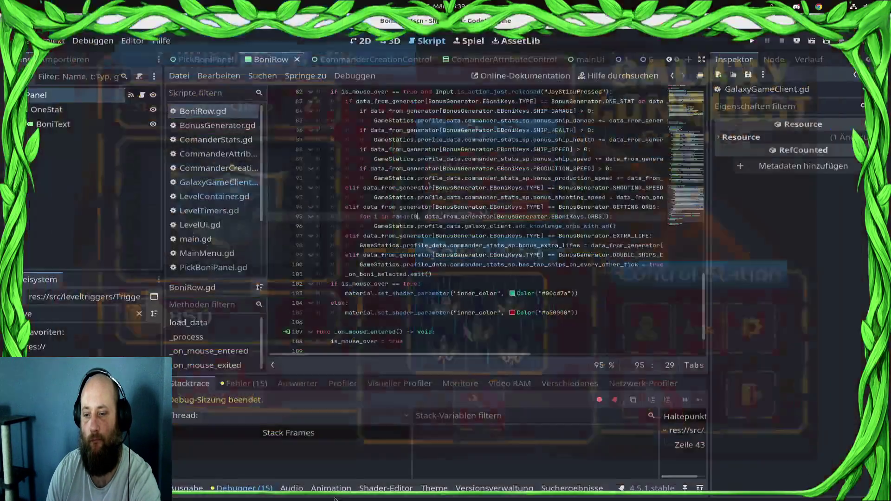
- Bring up the PickBoniPanel scene with its three-row Select a Tactical Bonus panel in 2D
{"action": "left_click", "coordinate": [366, 58]}
{"action": "left_click", "coordinate": [269, 59]}
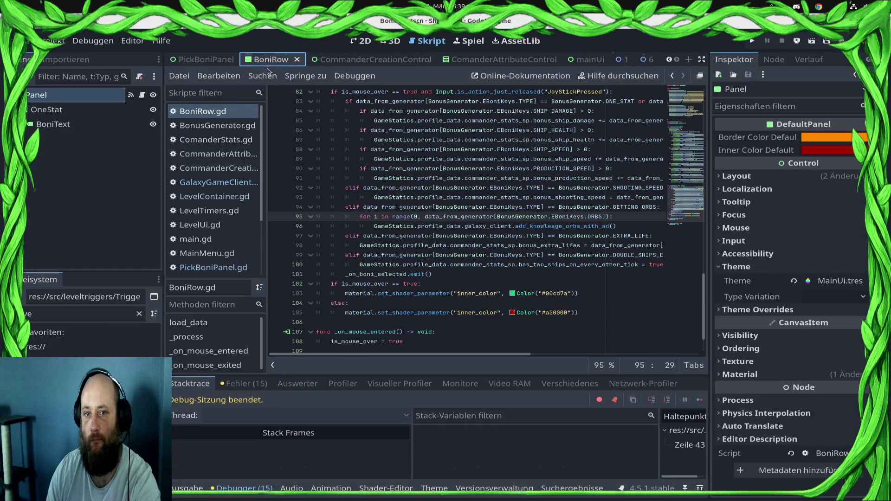
{"action": "left_click", "coordinate": [365, 60]}
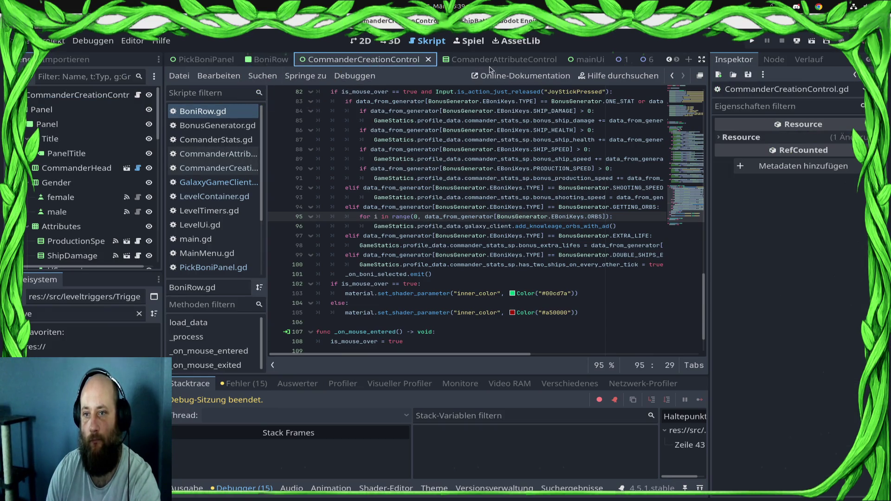
{"action": "left_click", "coordinate": [269, 59]}
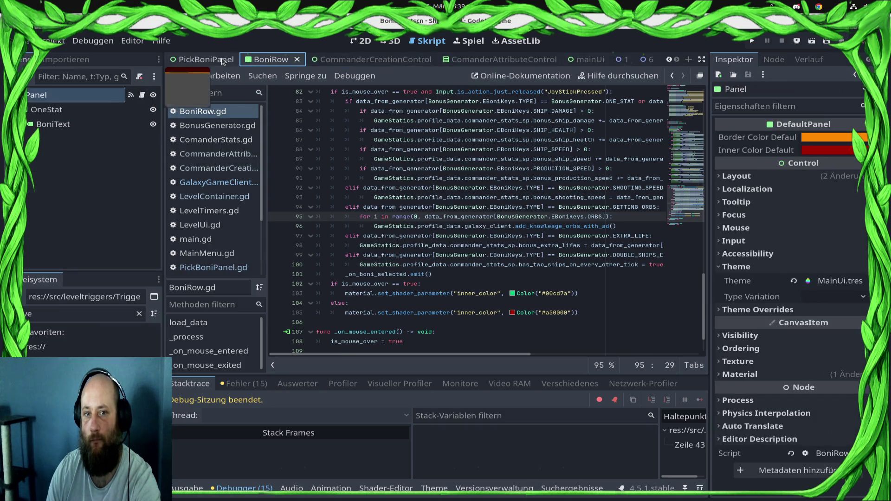
{"action": "left_click", "coordinate": [222, 60]}
{"action": "left_click", "coordinate": [361, 41]}
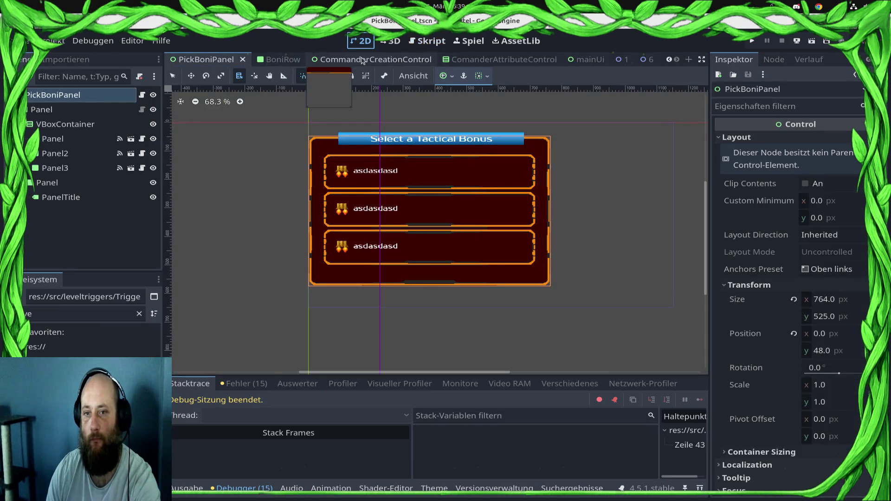
- Shrink the root PickBoniPanel from 525 to 485 px tall with the Select tool
{"action": "right_click", "coordinate": [453, 276], "text": "alt"}
{"action": "left_click", "coordinate": [439, 278]}
{"action": "right_click", "coordinate": [436, 277], "text": "alt"}
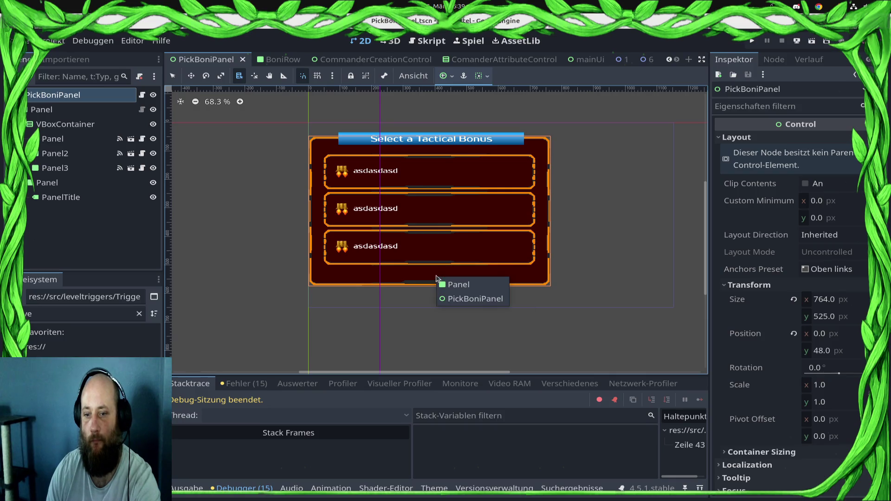
{"action": "left_click", "coordinate": [44, 110]}
{"action": "left_click", "coordinate": [174, 75]}
{"action": "mouse_move", "coordinate": [429, 288]}
{"action": "left_mouse_down"}
{"action": "mouse_move", "coordinate": [427, 277]}
{"action": "mouse_move", "coordinate": [425, 287]}
{"action": "left_mouse_up"}
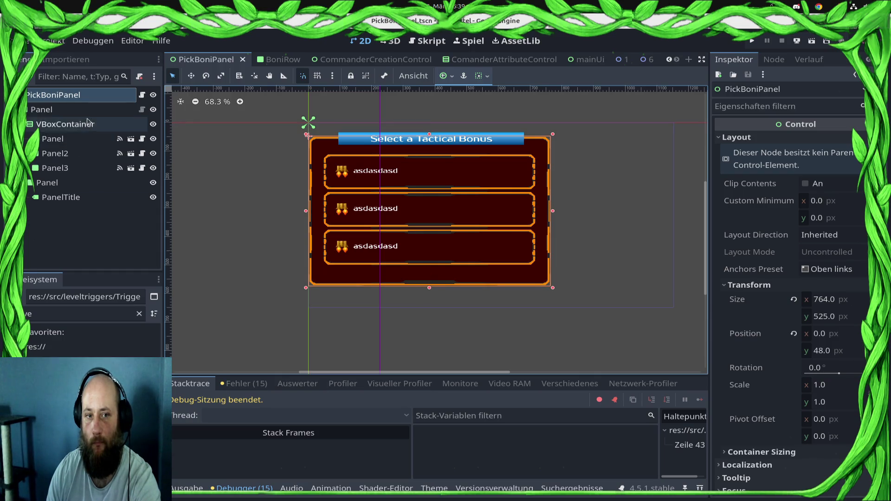
{"action": "left_click", "coordinate": [417, 292]}
{"action": "left_click", "coordinate": [487, 301]}
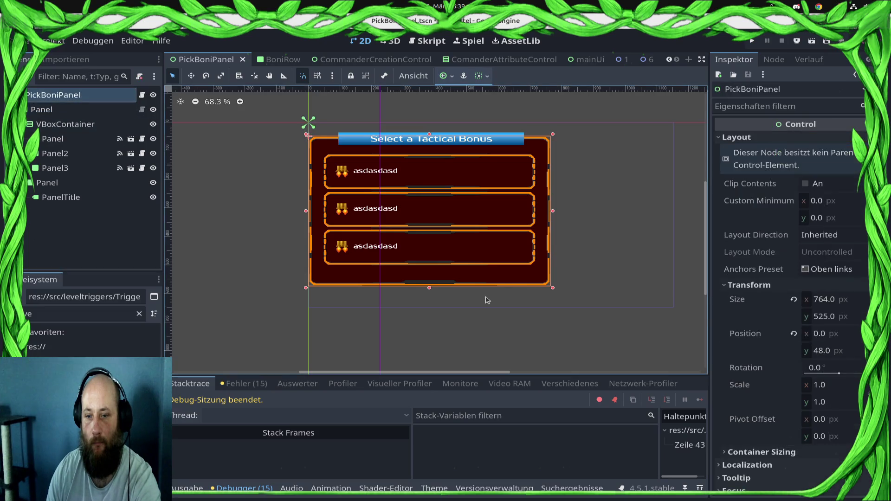
{"action": "left_click_drag", "start_coordinate": [430, 285], "coordinate": [430, 278]}
- Shrink the inner Panel to 485 px tall as well and save the scene
{"action": "left_click", "coordinate": [77, 108]}
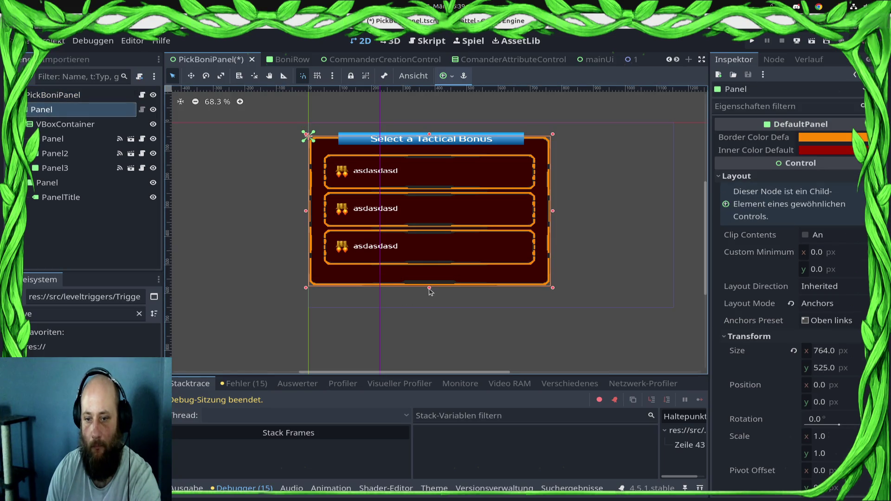
{"action": "left_click_drag", "start_coordinate": [430, 289], "coordinate": [424, 277]}
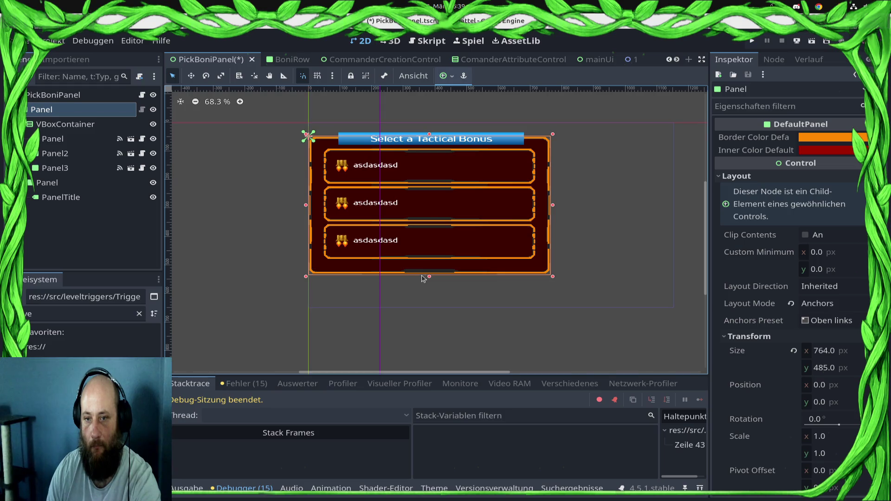
{"action": "scroll", "coordinate": [516, 159], "scroll_direction": "up", "scroll_amount": 5}
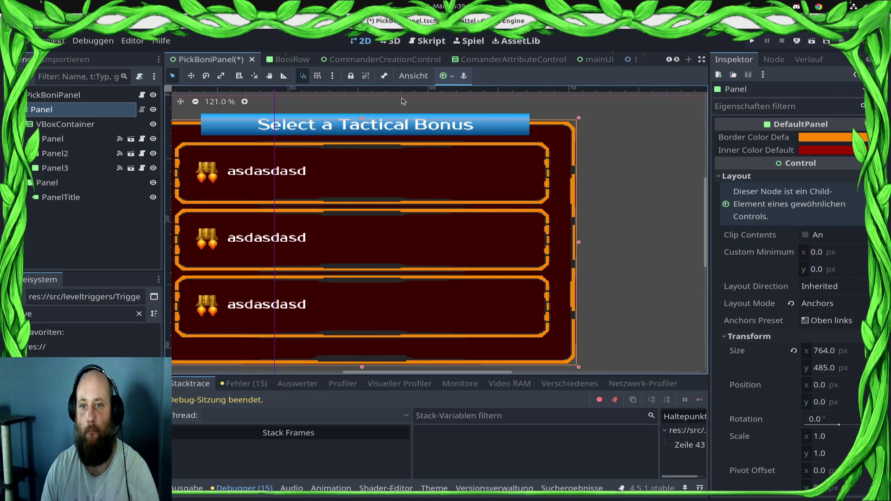
{"action": "key", "text": "ctrl+s"}
{"action": "scroll", "coordinate": [364, 60], "scroll_direction": "up", "scroll_amount": 4}
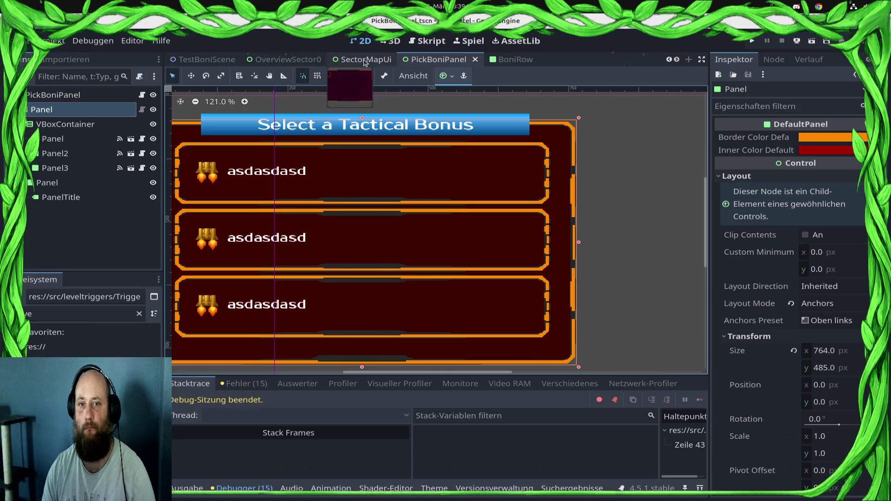
- Make the PickBoniPanel visible in the SectorMapUi scene
{"action": "left_click", "coordinate": [361, 61]}
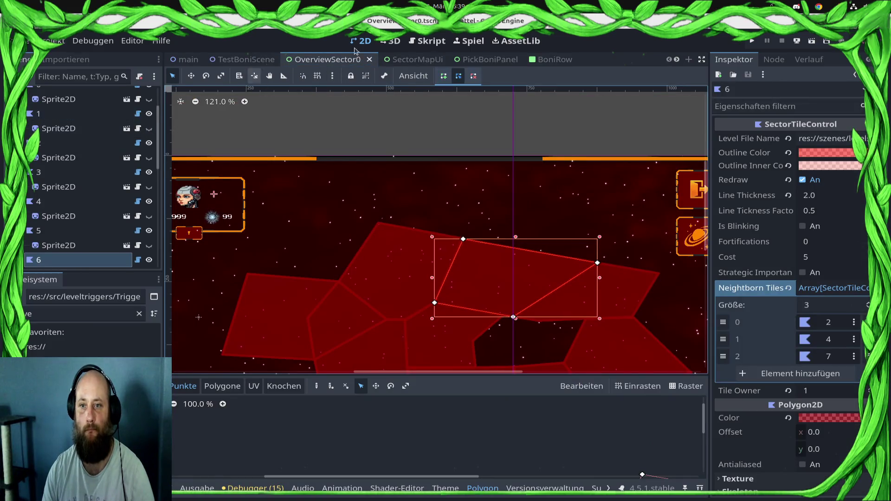
{"action": "left_click", "coordinate": [411, 60]}
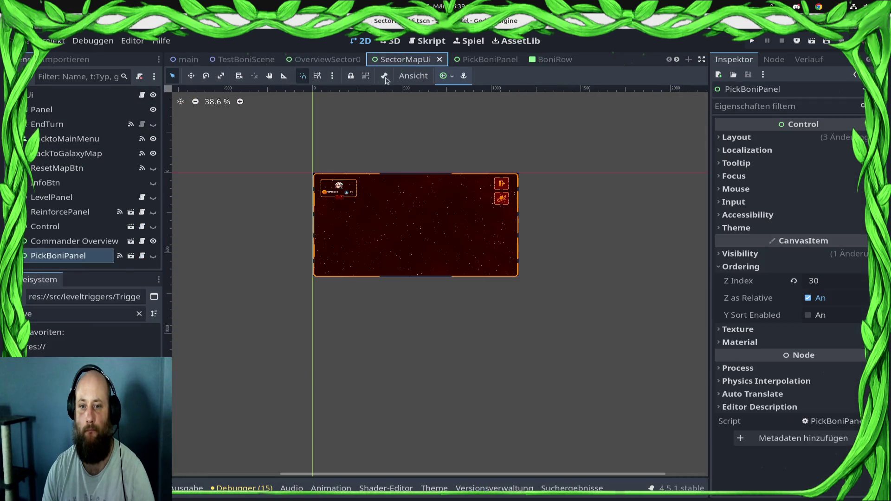
{"action": "left_click", "coordinate": [153, 256]}
{"action": "scroll", "coordinate": [383, 211], "scroll_direction": "up", "scroll_amount": 3}
{"action": "scroll", "coordinate": [383, 211], "scroll_direction": "up", "scroll_amount": 4}
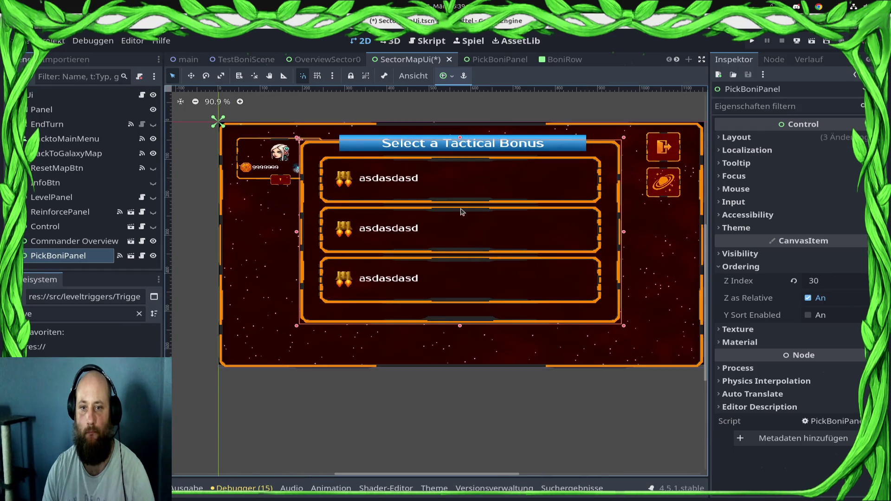
- Nudge the bonus panel with arrow keys so it sits right of the commander portrait
{"action": "key", "text": "Up"}
{"action": "key", "text": "Up"}
{"action": "key", "text": "Up"}
{"action": "key", "text": "Right"}
{"action": "key", "text": "Right"}
{"action": "key", "text": "Right"}
{"action": "key", "text": "Right"}
{"action": "key", "text": "Right"}
{"action": "key", "text": "Right"}
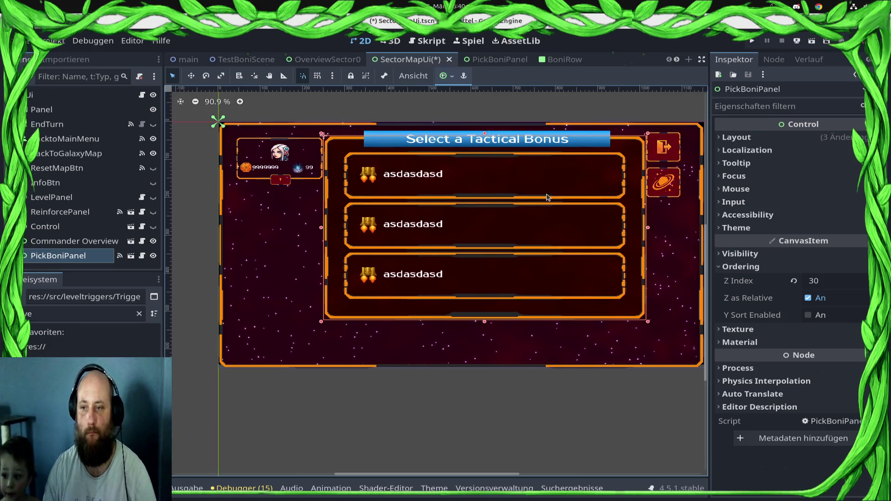
{"action": "scroll", "coordinate": [466, 173], "scroll_direction": "up", "scroll_amount": 3}
{"action": "scroll", "coordinate": [475, 168], "scroll_direction": "up", "scroll_amount": 3}
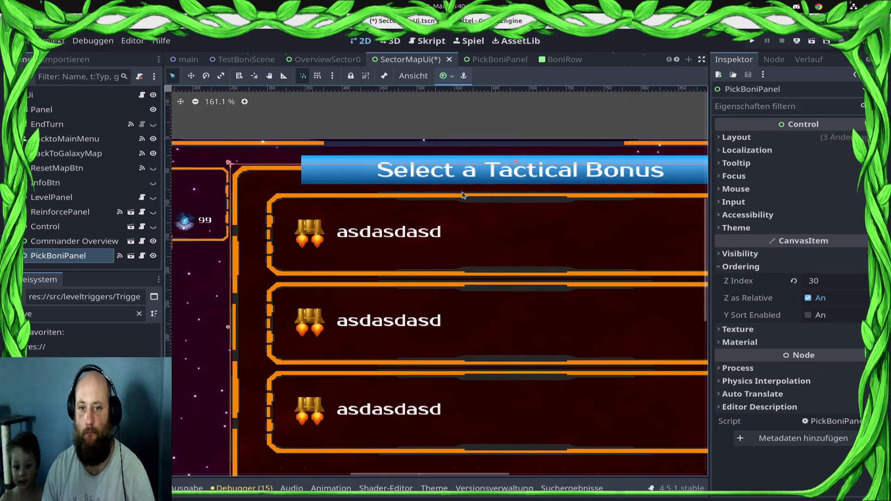
{"action": "key", "text": "Down"}
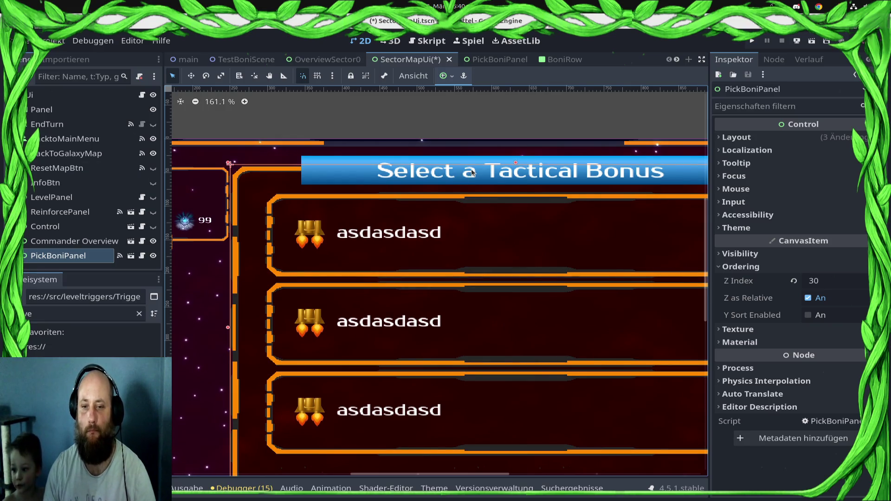
{"action": "left_click_drag", "start_coordinate": [342, 253], "coordinate": [376, 222]}
{"action": "scroll", "coordinate": [376, 221], "scroll_direction": "right", "scroll_amount": 5}
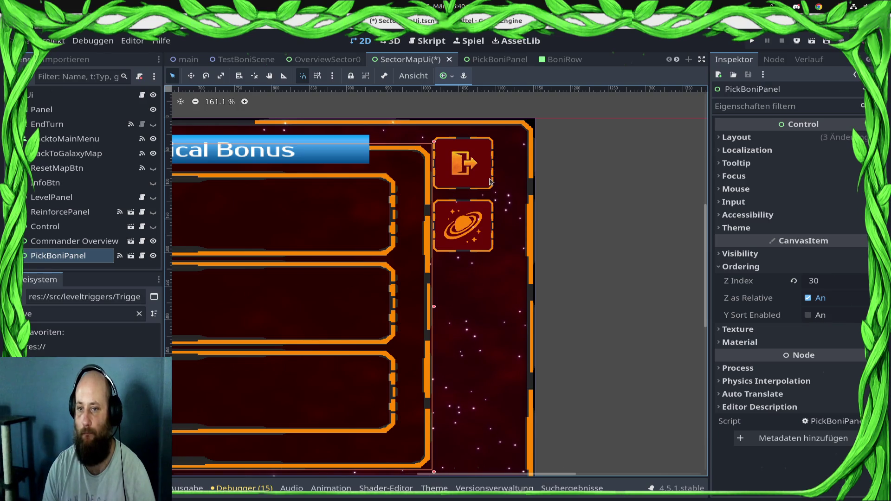
{"action": "left_click", "coordinate": [471, 162]}
- Nudge the Commander Overview and PickBoniPanel panels left with Shift+Left
{"action": "scroll", "coordinate": [638, 193], "scroll_direction": "left", "scroll_amount": 5}
{"action": "scroll", "coordinate": [397, 260], "scroll_direction": "down", "scroll_amount": 2}
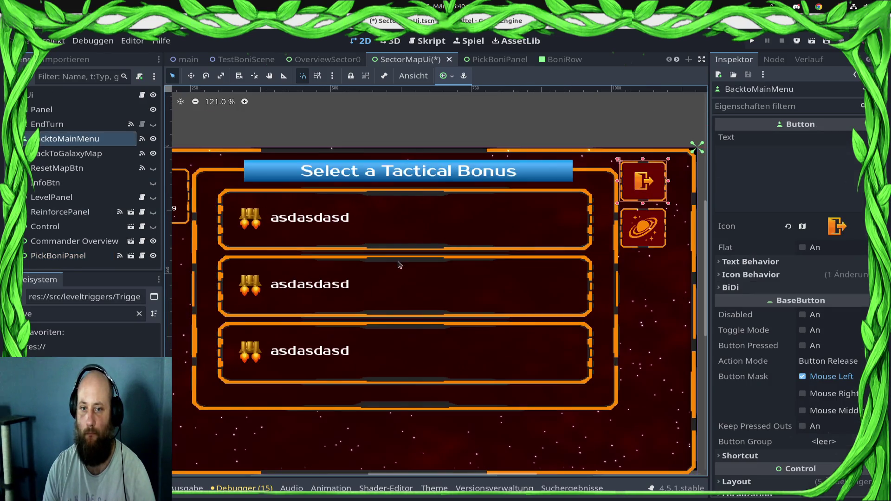
{"action": "scroll", "coordinate": [580, 265], "scroll_direction": "left", "scroll_amount": 3}
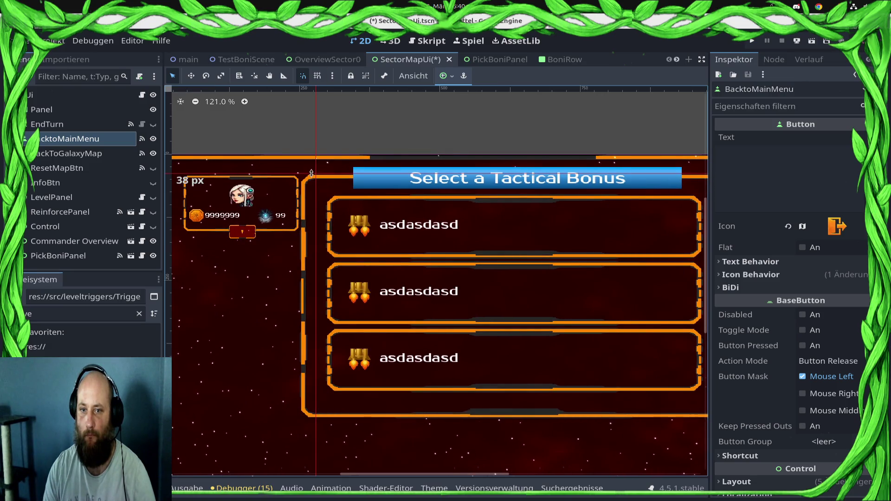
{"action": "left_click_drag", "start_coordinate": [402, 207], "coordinate": [555, 195]}
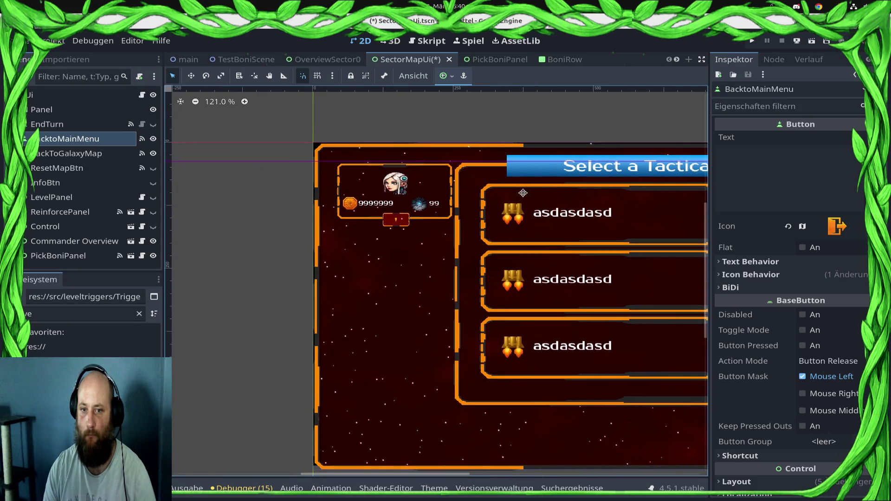
{"action": "left_click", "coordinate": [388, 173]}
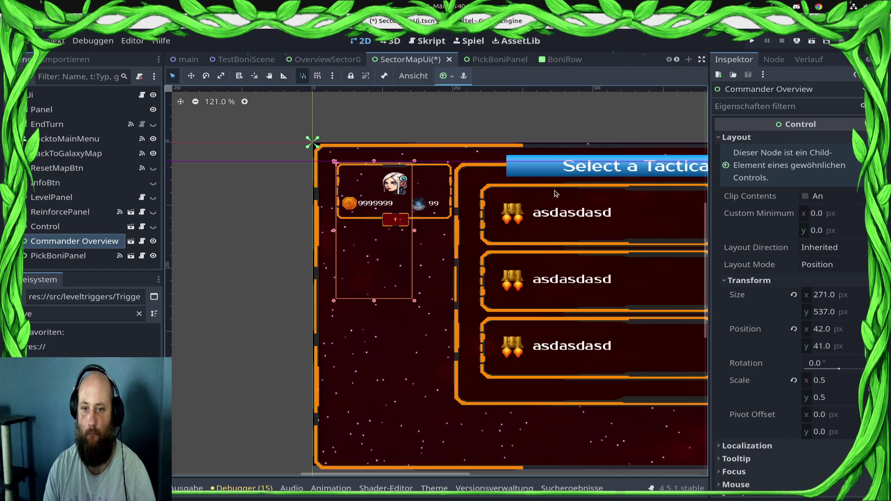
{"action": "key", "text": "shift+Left"}
{"action": "key", "text": "shift+Left"}
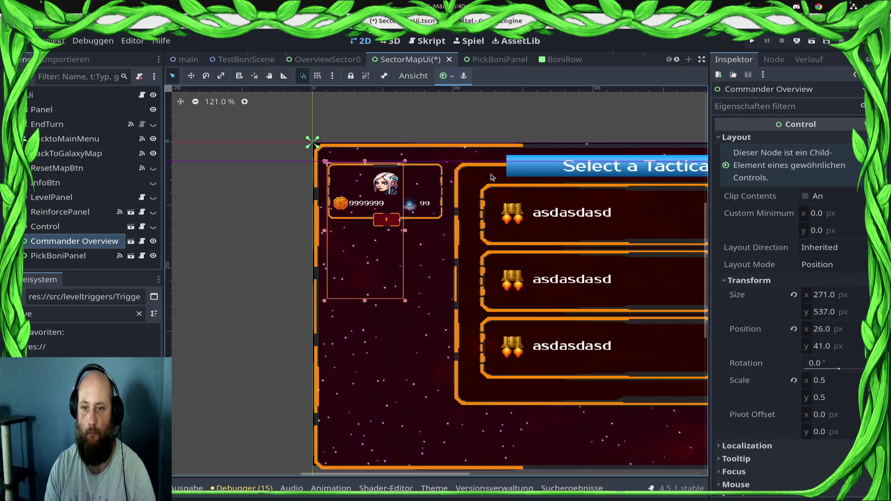
{"action": "left_click", "coordinate": [484, 180]}
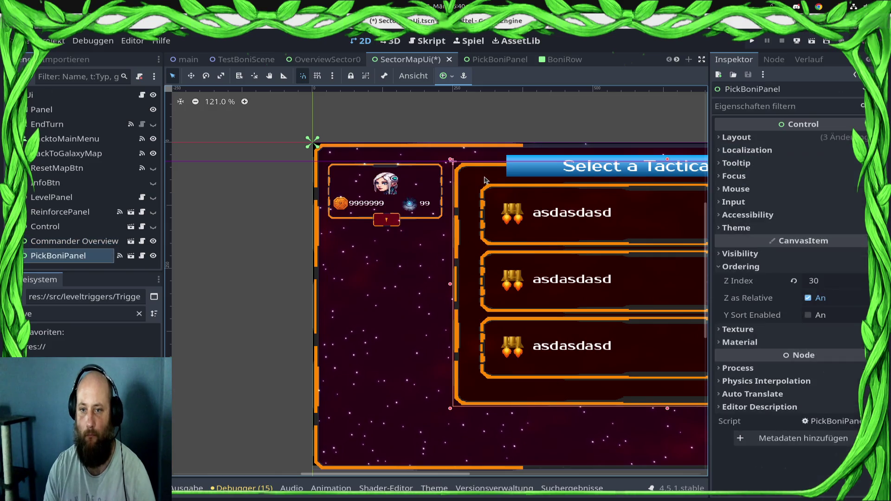
{"action": "key", "text": "shift+Left"}
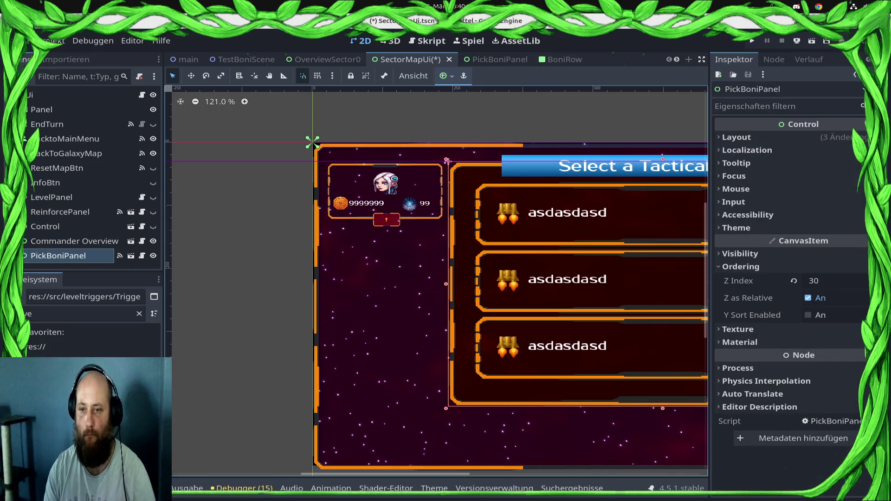
- Move the exit-to-main-menu and galaxy map buttons down slightly together
{"action": "scroll", "coordinate": [564, 263], "scroll_direction": "right", "scroll_amount": 10}
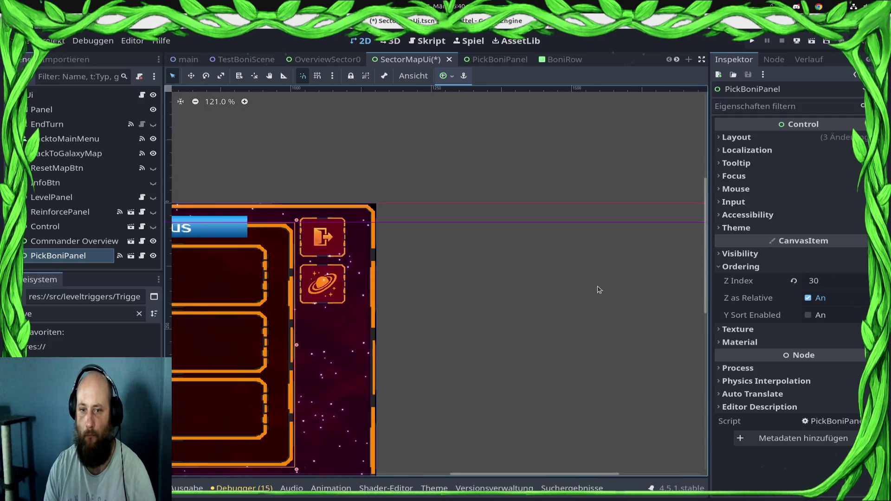
{"action": "scroll", "coordinate": [343, 237], "scroll_direction": "up", "scroll_amount": 2}
{"action": "left_click", "coordinate": [357, 228]}
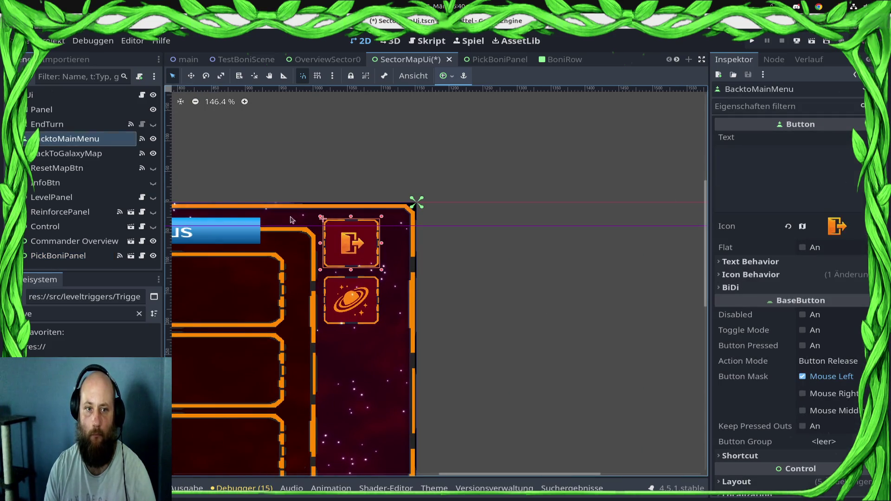
{"action": "left_click", "coordinate": [359, 297], "text": "shift"}
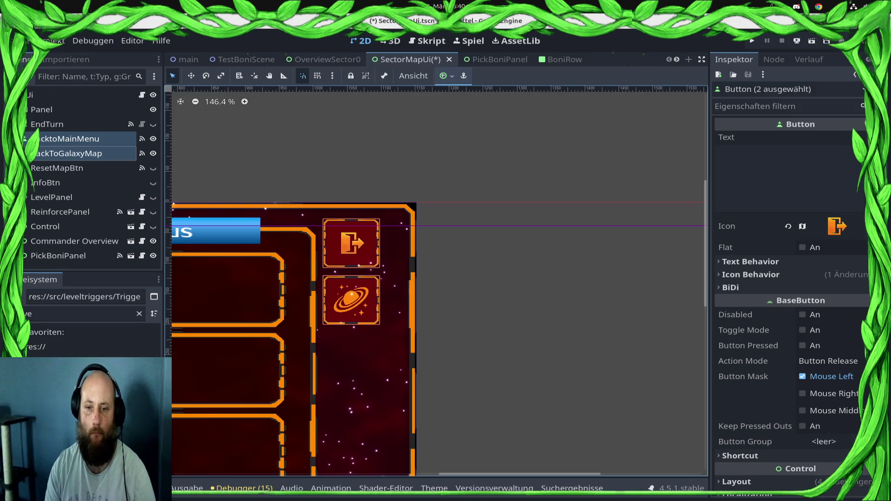
{"action": "key", "text": "Down"}
{"action": "key", "text": "Down"}
{"action": "key", "text": "Down"}
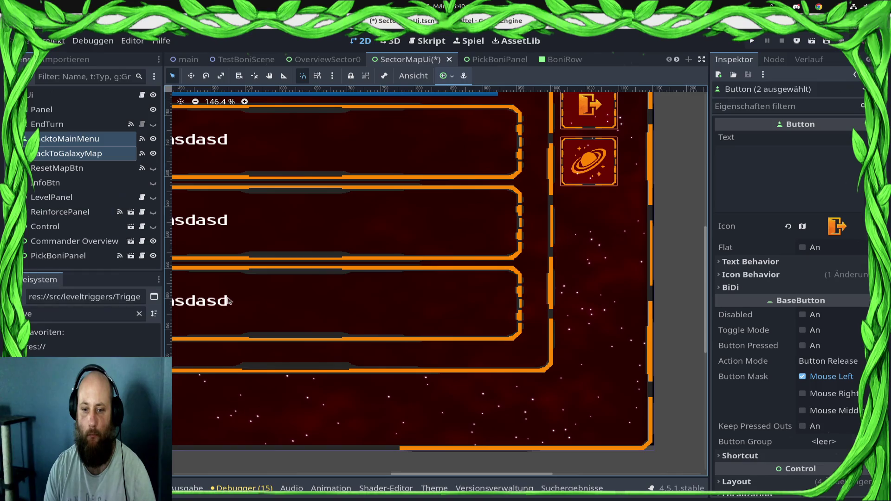
- Save the SectorMapUi scene
{"action": "scroll", "coordinate": [387, 327], "scroll_direction": "down", "scroll_amount": 3}
{"action": "scroll", "coordinate": [387, 327], "scroll_direction": "left", "scroll_amount": 5}
{"action": "scroll", "coordinate": [387, 327], "scroll_direction": "down", "scroll_amount": 1}
{"action": "key", "text": "ctrl+s"}
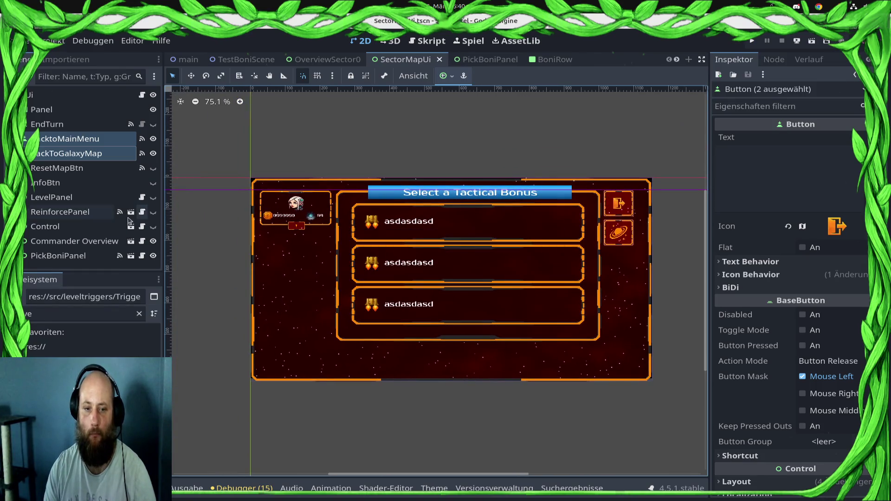
- Hide the Tactical Bonus panel, show the Draxal Homesector level panel, and lower the buttons further
{"action": "left_click", "coordinate": [153, 257]}
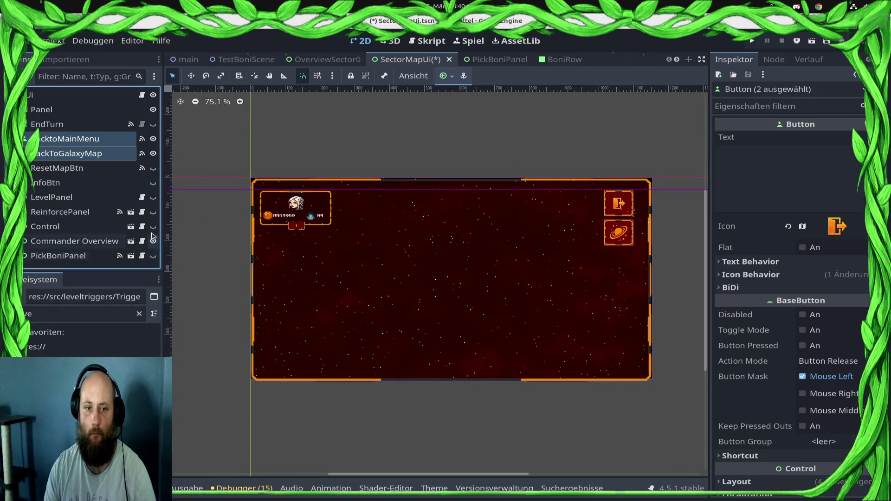
{"action": "left_click", "coordinate": [153, 198]}
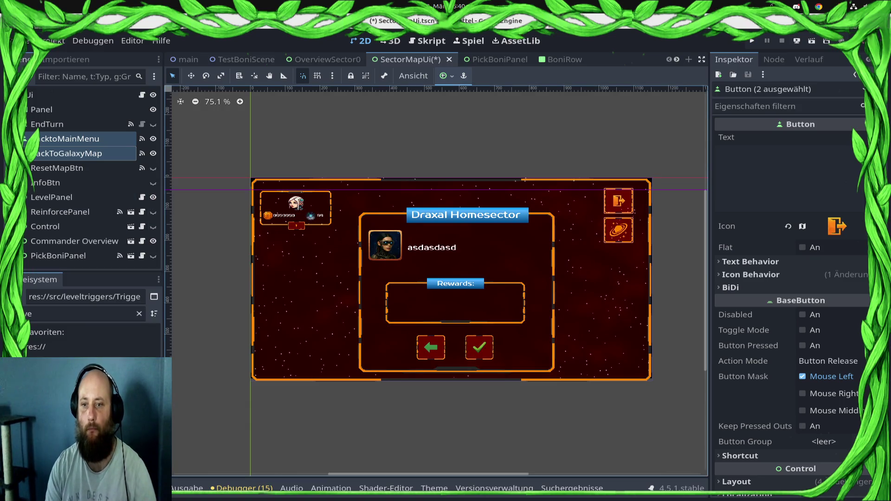
{"action": "key", "text": "Down"}
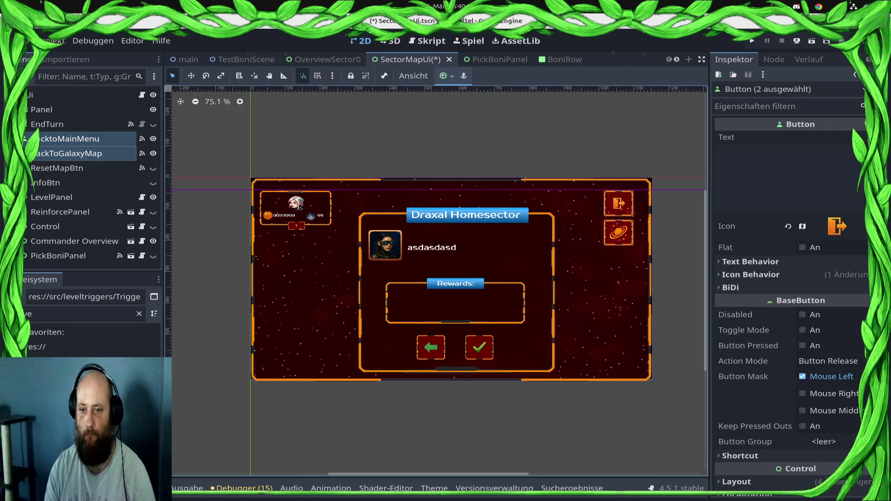
- Raise the inner level Panel a few pixels and save SectorMapUi
{"action": "left_click", "coordinate": [555, 224]}
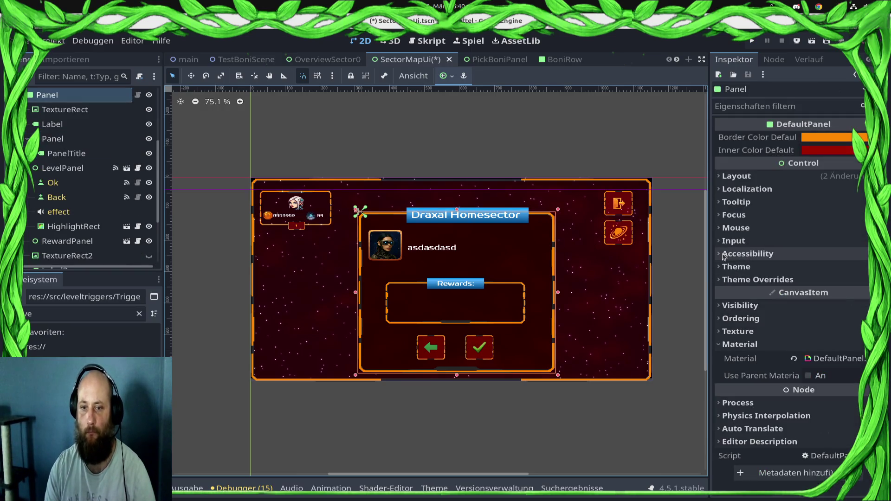
{"action": "key", "text": "Up"}
{"action": "key", "text": "Up"}
{"action": "key", "text": "Up"}
{"action": "key", "text": "Up"}
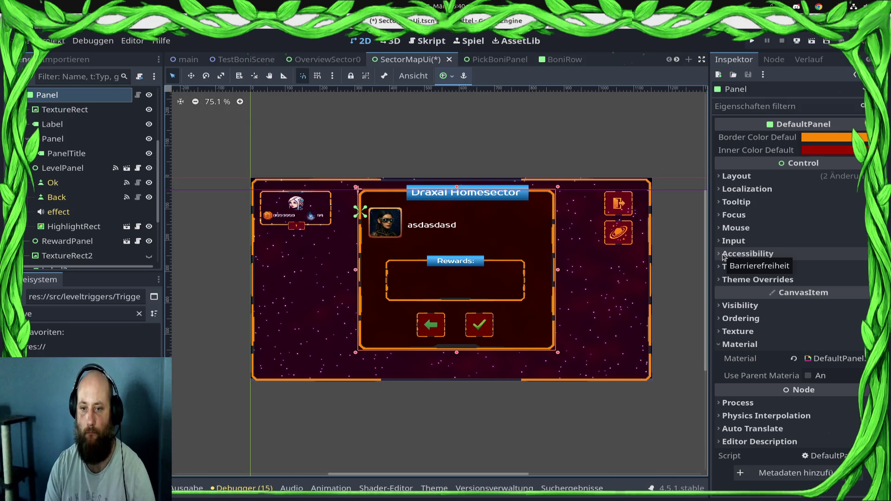
{"action": "key", "text": "ctrl+s"}
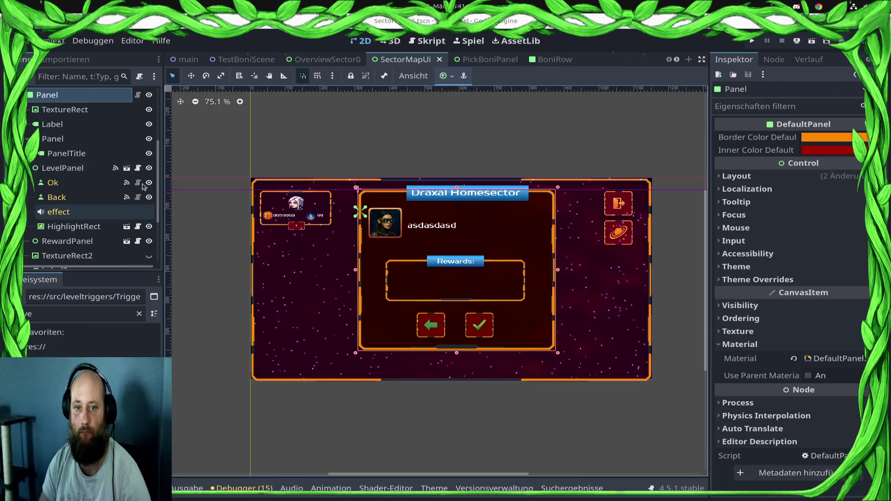
- Select the RewardPanel holding the Rewards box
{"action": "scroll", "coordinate": [53, 185], "scroll_direction": "down", "scroll_amount": 4}
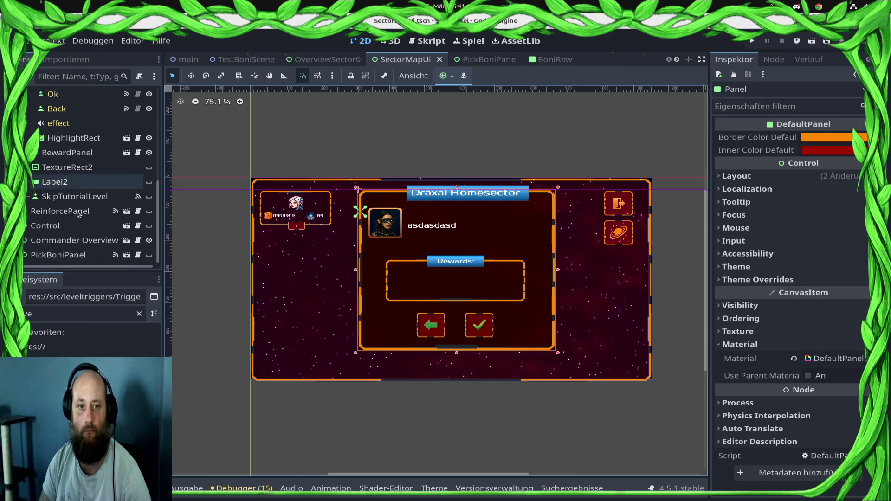
{"action": "scroll", "coordinate": [69, 211], "scroll_direction": "up", "scroll_amount": 6}
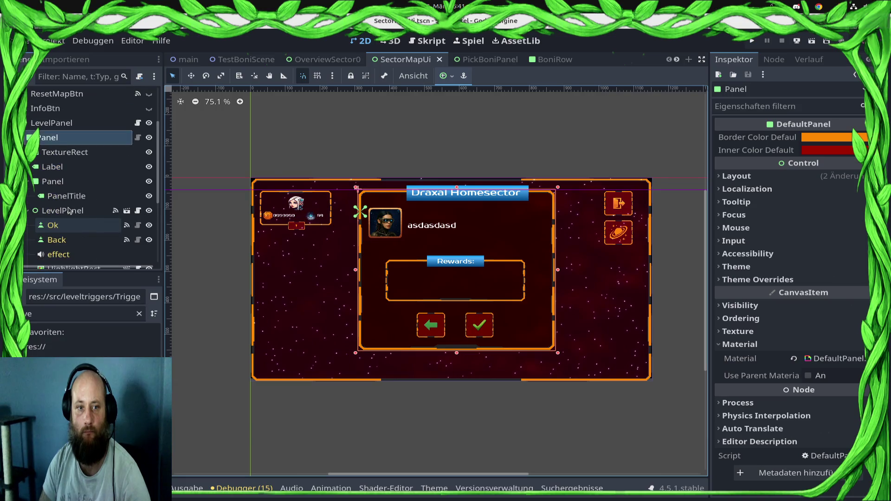
{"action": "left_click", "coordinate": [435, 269]}
{"action": "scroll", "coordinate": [66, 230], "scroll_direction": "down", "scroll_amount": 3}
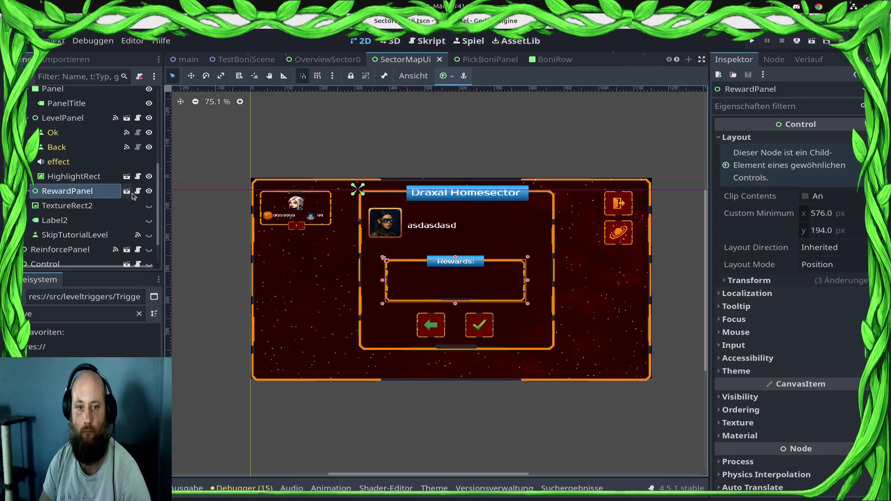
- In RewardPanel, stretch the HBoxContainer across the Rewards box, center-align it, and run the project
{"action": "left_click", "coordinate": [128, 191]}
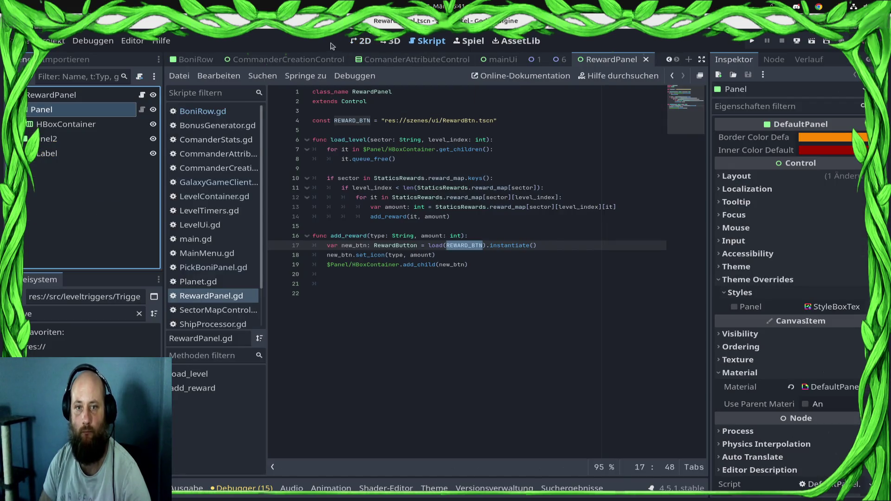
{"action": "left_click", "coordinate": [349, 42]}
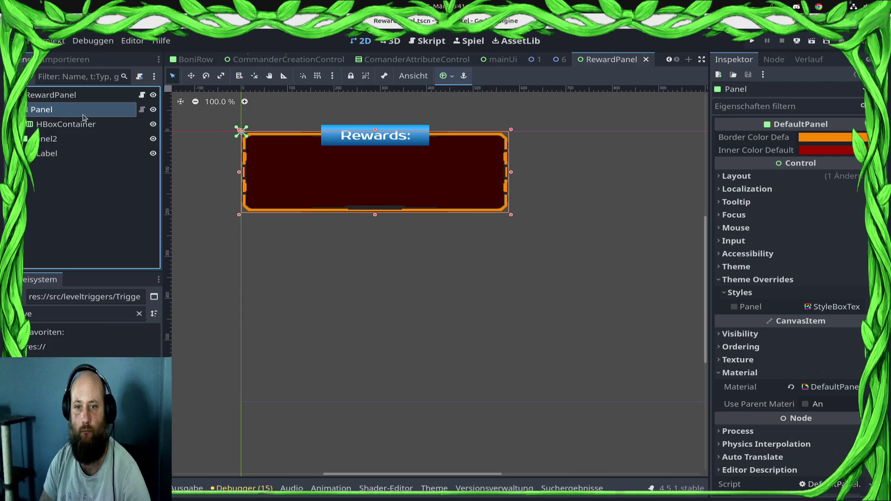
{"action": "left_click", "coordinate": [99, 125]}
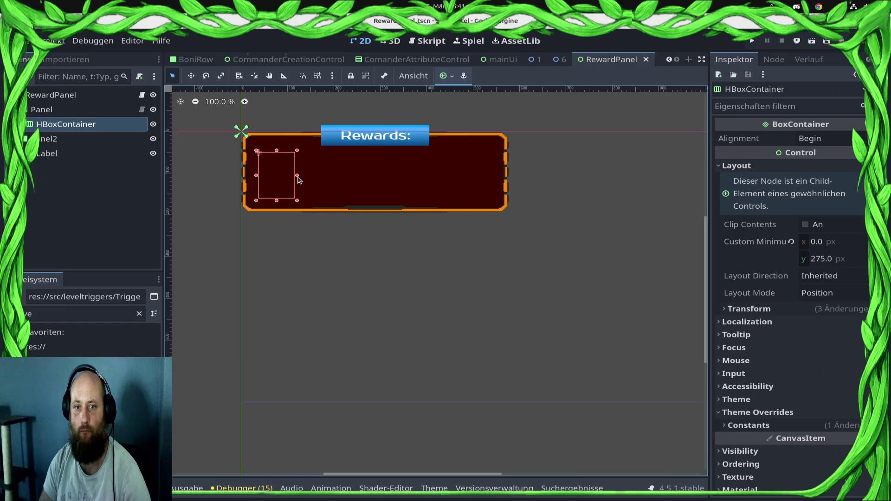
{"action": "mouse_move", "coordinate": [300, 176]}
{"action": "left_mouse_down"}
{"action": "mouse_move", "coordinate": [505, 185]}
{"action": "mouse_move", "coordinate": [489, 195]}
{"action": "left_mouse_up"}
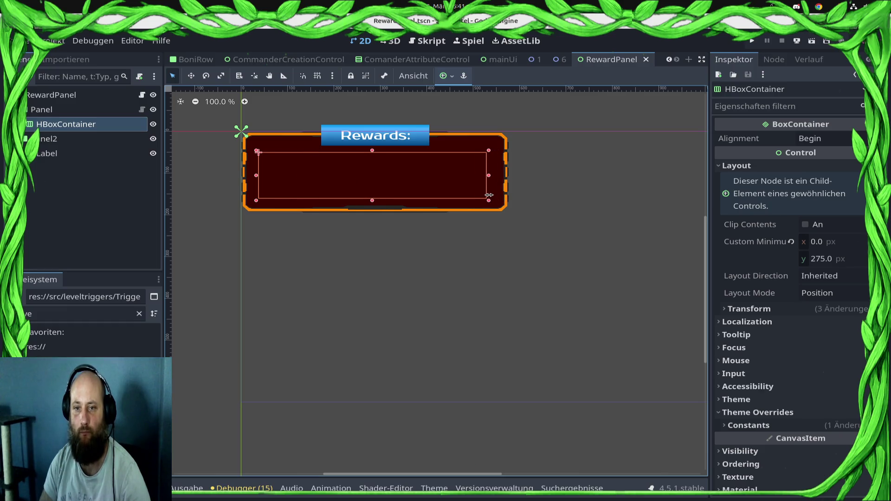
{"action": "left_click", "coordinate": [810, 138]}
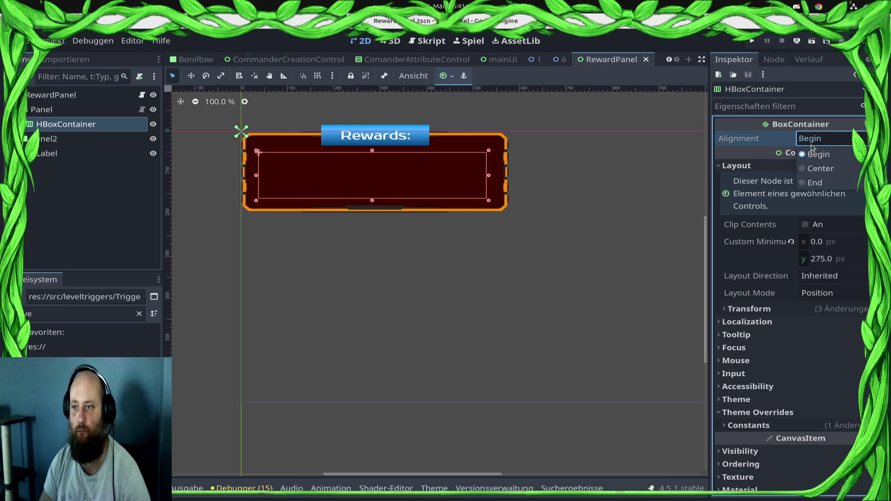
{"action": "left_click", "coordinate": [817, 168]}
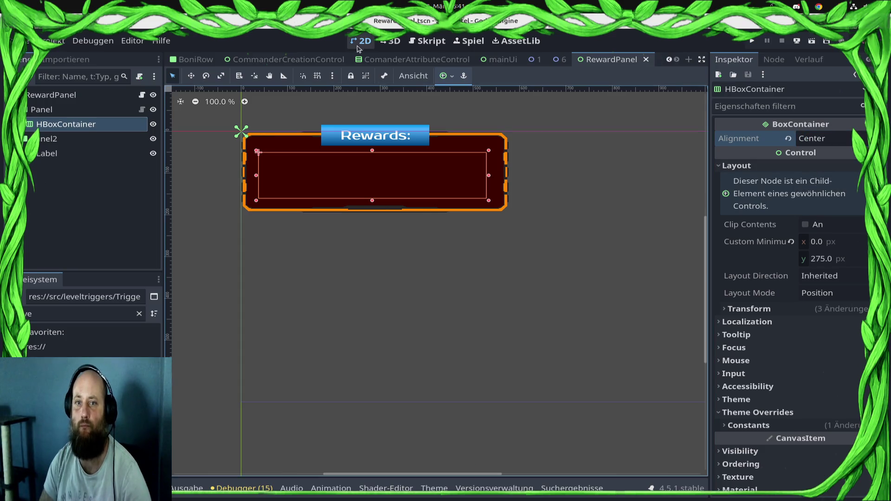
{"action": "left_click", "coordinate": [751, 42]}
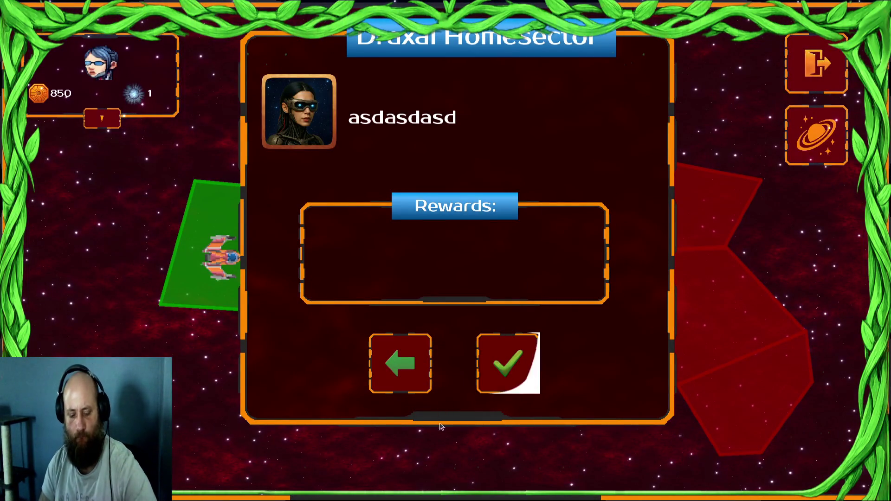
- Stop the test run with F8 and return to the CommanderCreationControl scene
{"action": "key", "text": "F8"}
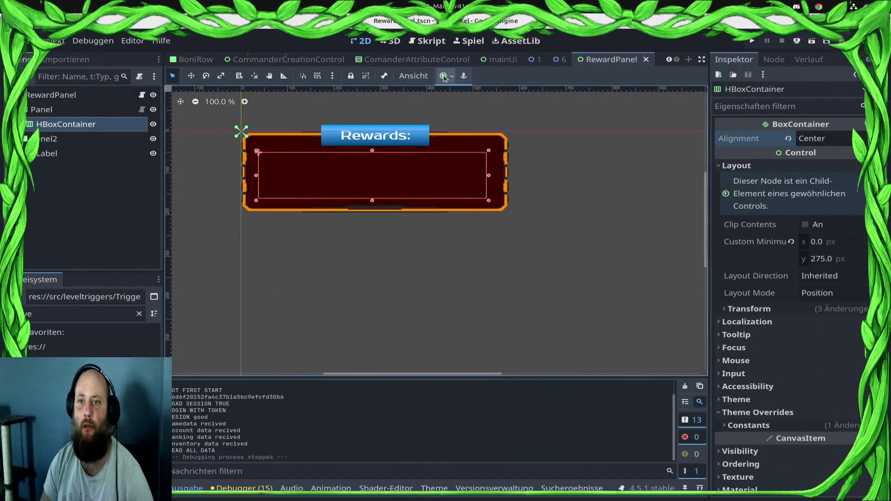
{"action": "left_click", "coordinate": [264, 60]}
{"action": "scroll", "coordinate": [325, 59], "scroll_direction": "up", "scroll_amount": 4}
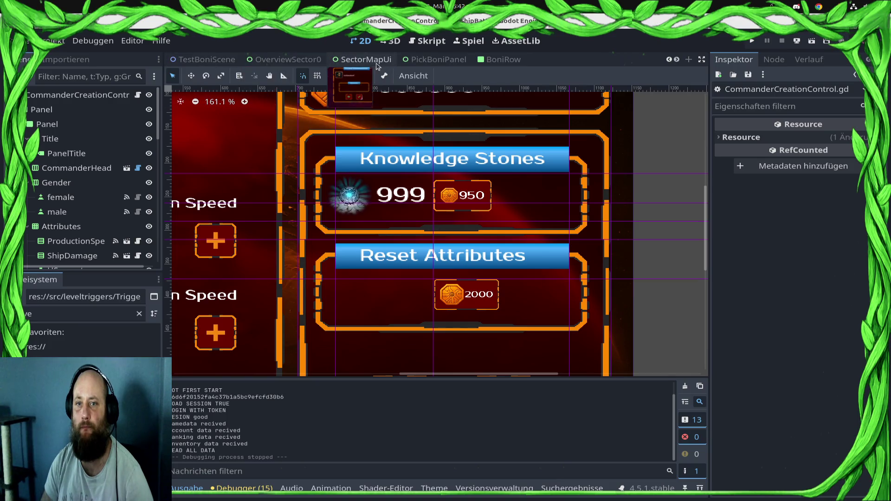
- Hide the RewardPanel in SectorMapUi and save the scene
{"action": "left_click", "coordinate": [362, 59]}
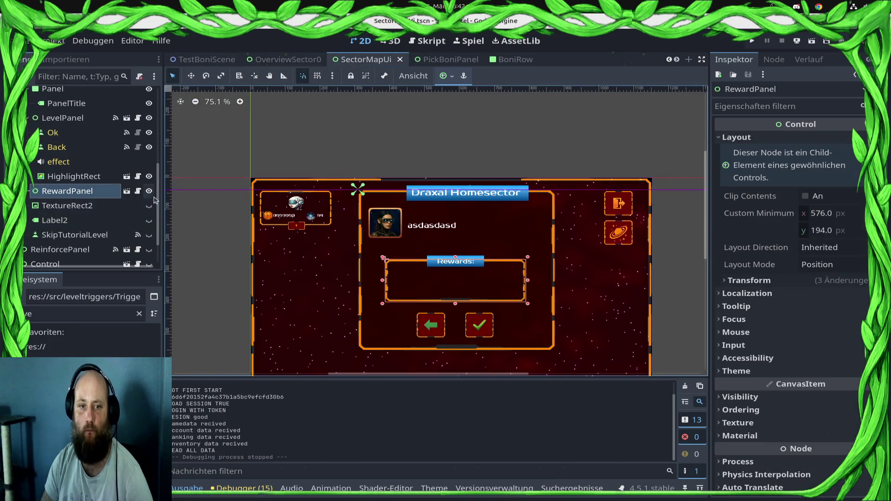
{"action": "left_click", "coordinate": [149, 191]}
{"action": "key", "text": "ctrl+s"}
- Open the Commander Overview panel's scene for editing in its own tab
{"action": "left_click", "coordinate": [103, 174]}
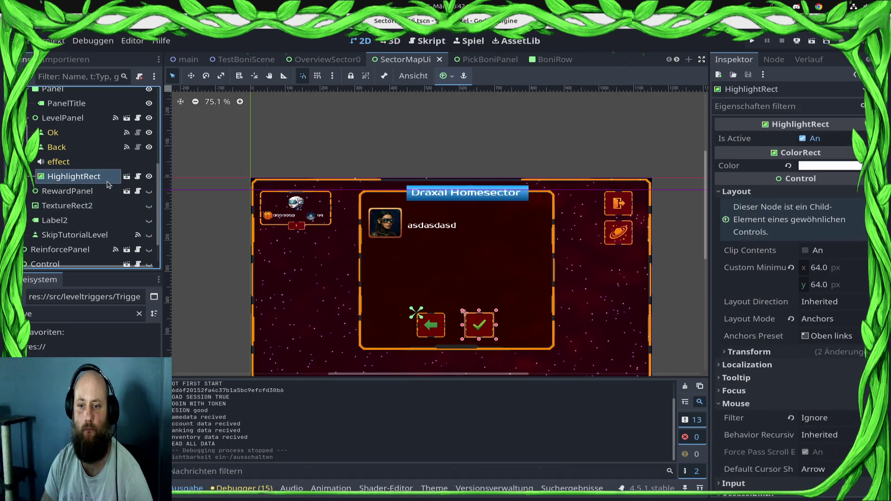
{"action": "scroll", "coordinate": [389, 328], "scroll_direction": "up", "scroll_amount": 1}
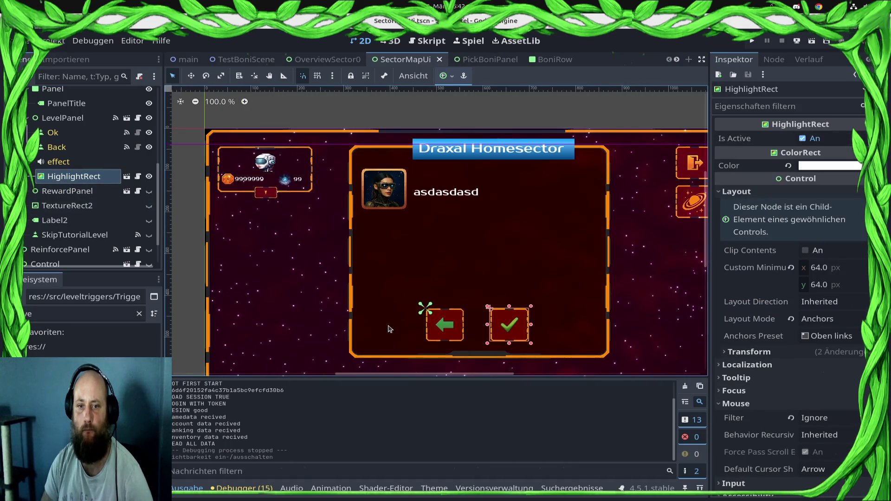
{"action": "scroll", "coordinate": [389, 328], "scroll_direction": "down", "scroll_amount": 1}
{"action": "left_click", "coordinate": [307, 231]}
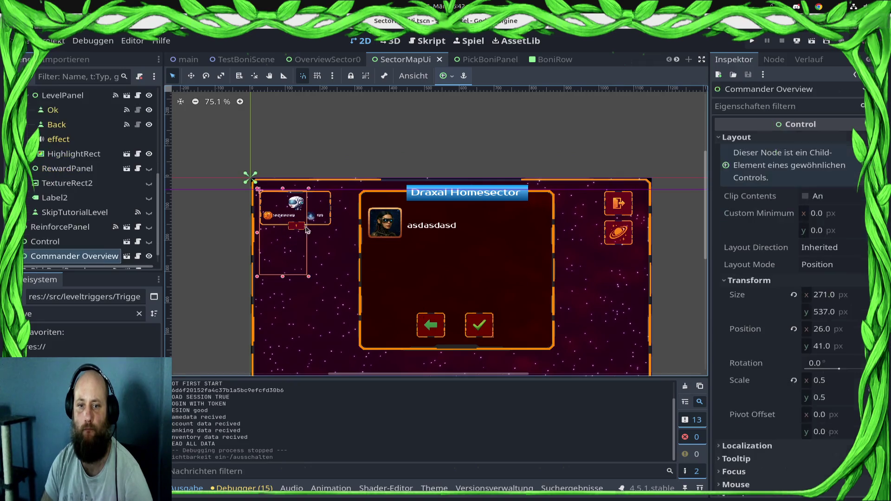
{"action": "left_click", "coordinate": [127, 257]}
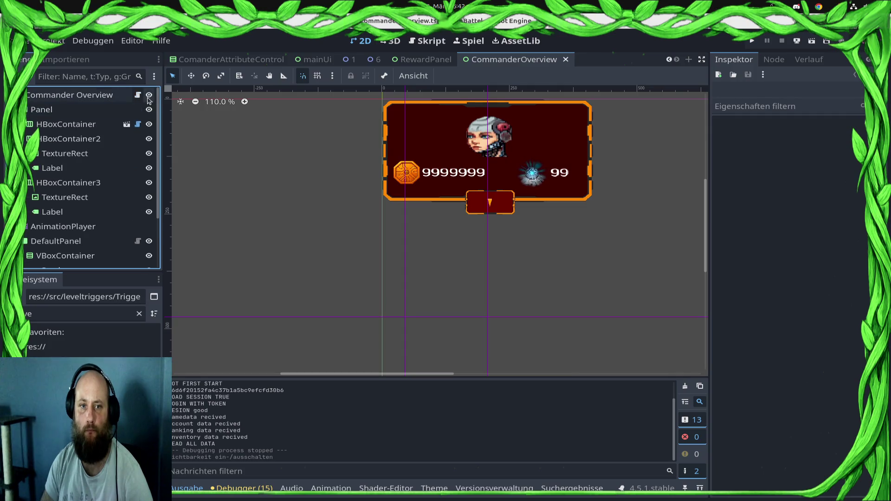
- In CommanderOverview.gd, append stats.bonus_production_speed to the production line 11
{"action": "left_click", "coordinate": [138, 94]}
{"action": "left_click", "coordinate": [528, 183]}
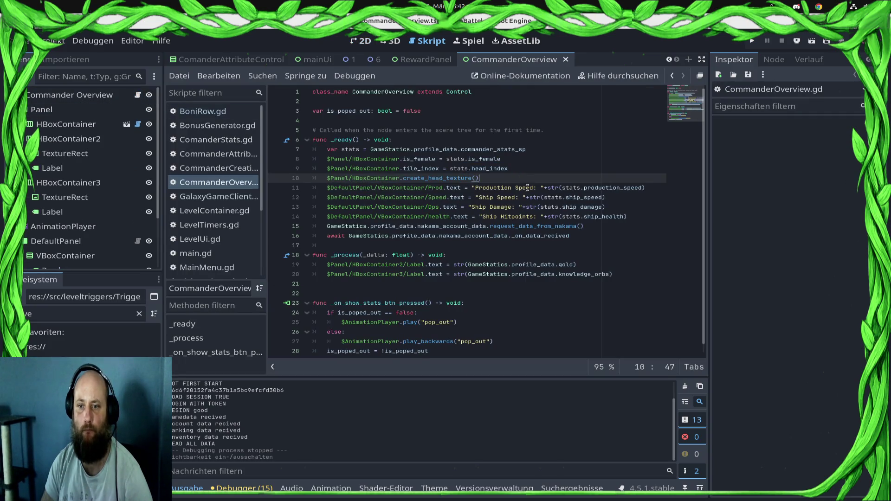
{"action": "left_click", "coordinate": [642, 188]}
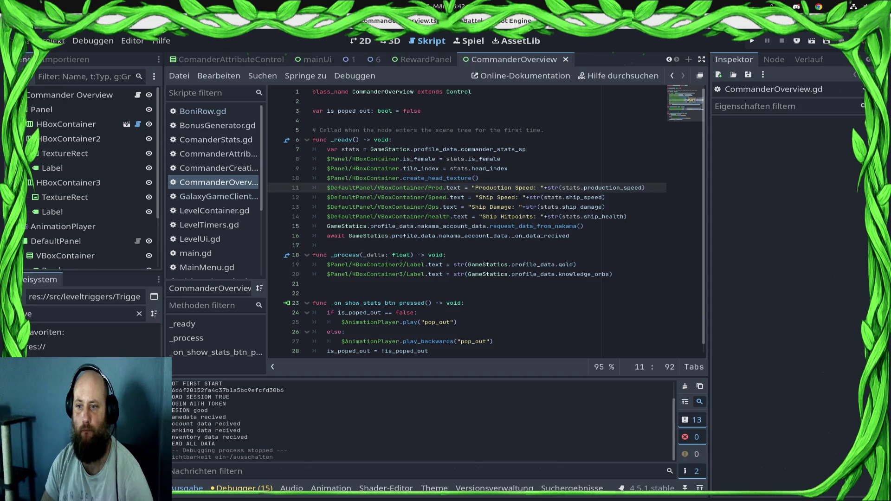
{"action": "type", "text": "+ stats."}
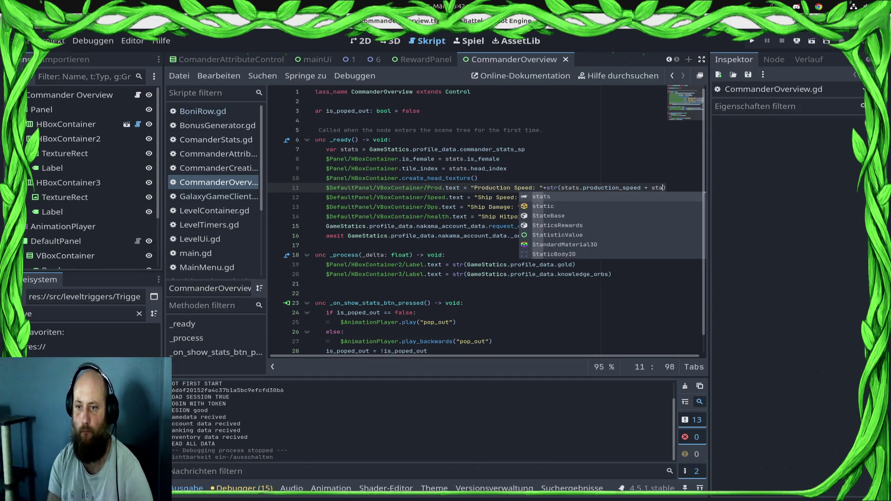
{"action": "type", "text": "bi"}
{"action": "key", "text": "Down"}
{"action": "key", "text": "Down"}
{"action": "key", "text": "Down"}
{"action": "key", "text": "Up"}
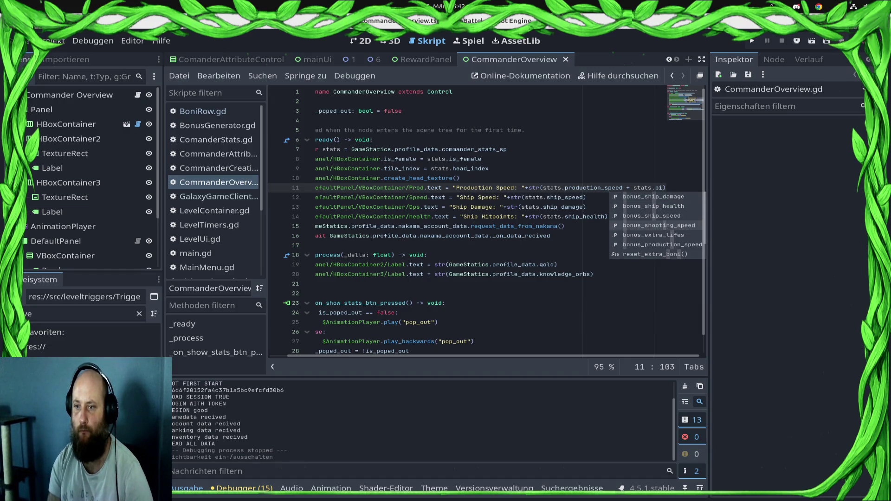
{"action": "key", "text": "Down"}
{"action": "key", "text": "Down"}
{"action": "key", "text": "Return"}
- Append stats.bonus_ship_speed and stats.bonus_ship_damage to lines 12 and 13, then save
{"action": "key", "text": "Down"}
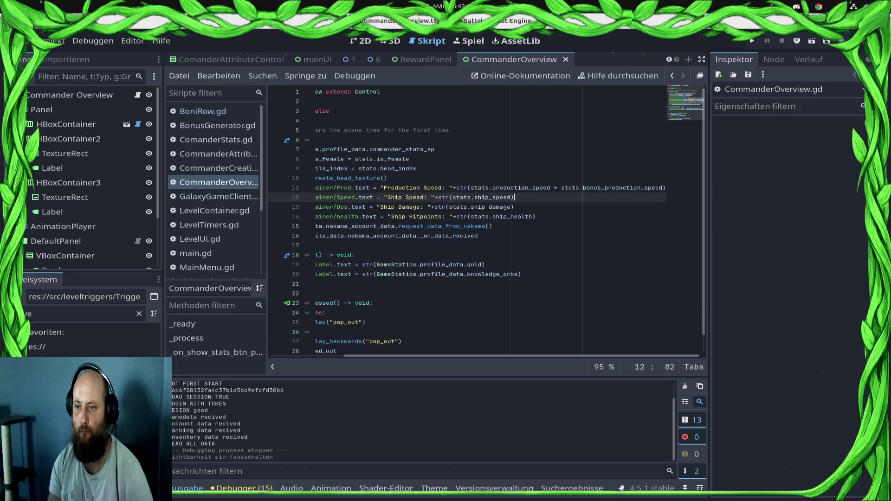
{"action": "type", "text": " + stats.bo"}
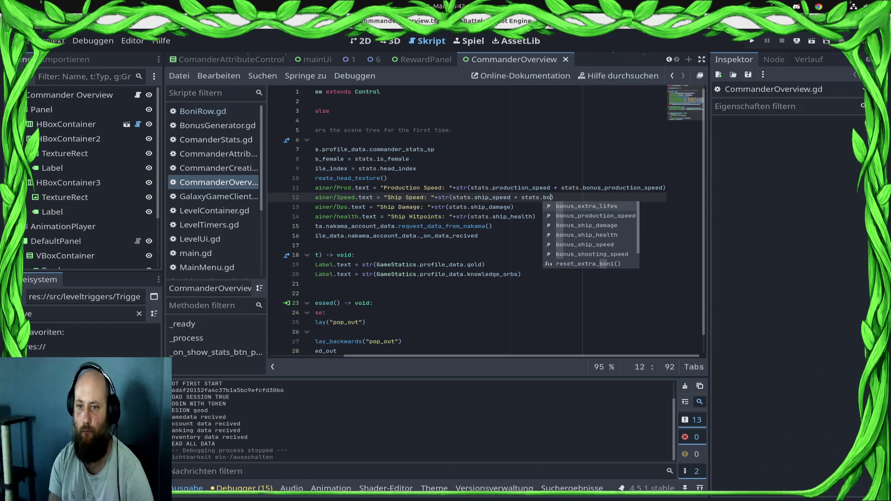
{"action": "key", "text": "Down"}
{"action": "key", "text": "Down"}
{"action": "key", "text": "Down"}
{"action": "key", "text": "Down"}
{"action": "key", "text": "Return"}
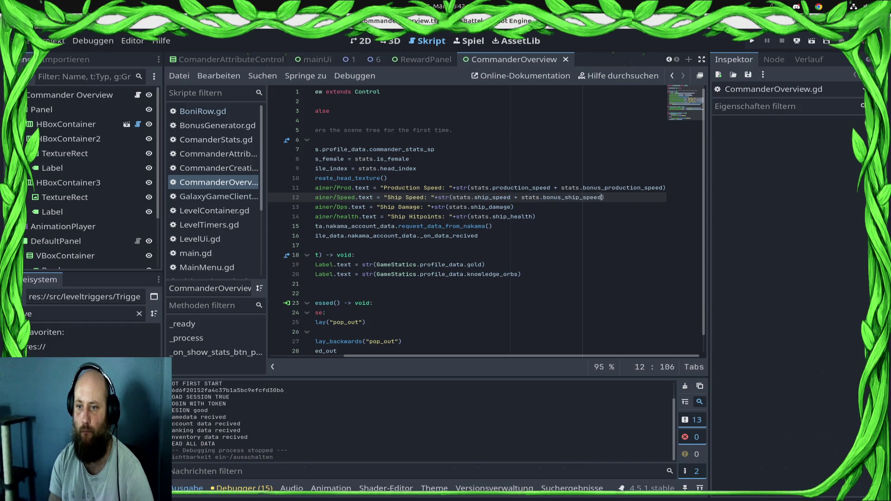
{"action": "key", "text": "ctrl+shift+Left"}
{"action": "key", "text": "ctrl+shift+Left"}
{"action": "key", "text": "ctrl+shift+Left"}
{"action": "key", "text": "ctrl+c"}
{"action": "key", "text": "Down"}
{"action": "key", "text": "ctrl+v"}
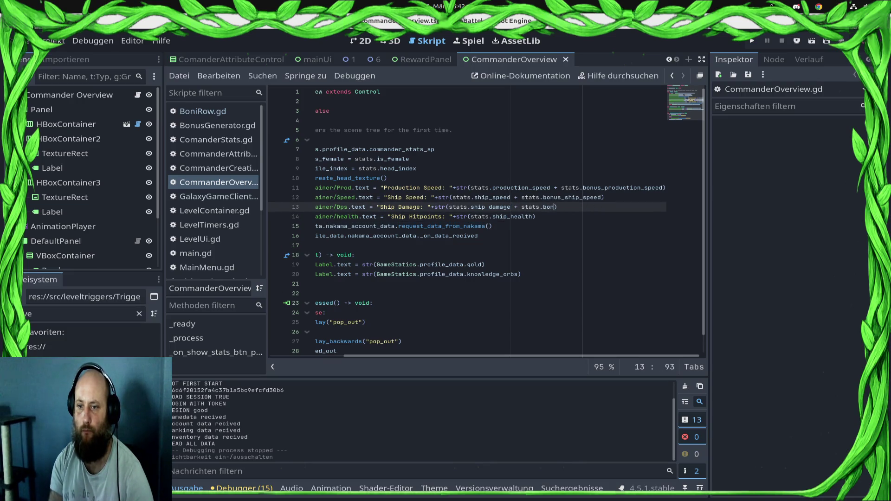
{"action": "key", "text": "BackSpace"}
{"action": "key", "text": "Up"}
{"action": "key", "text": "Up"}
{"action": "key", "text": "Return"}
{"action": "key", "text": "ctrl+s"}
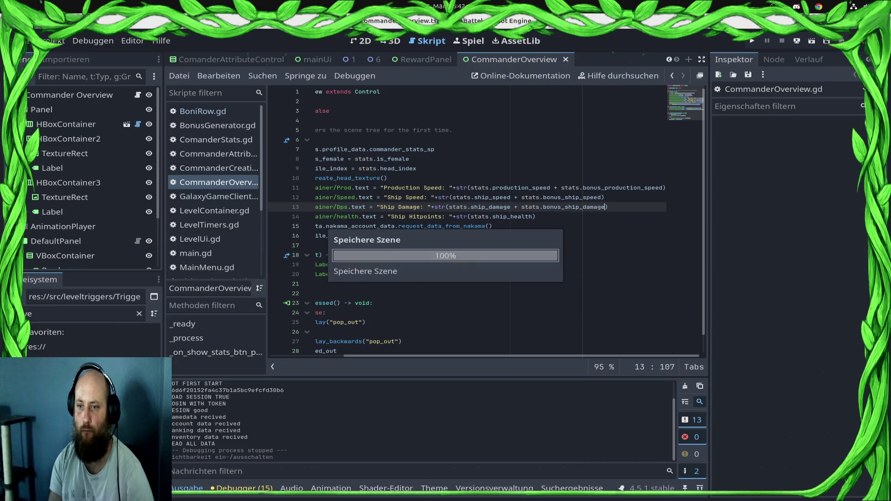
- Append stats.bonus_ship_health to the ship_health line 14 and save
{"action": "left_click", "coordinate": [534, 216]}
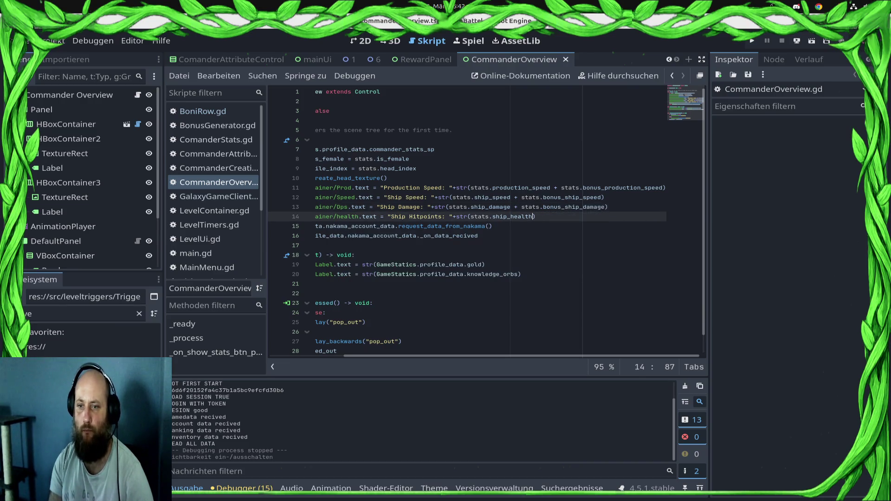
{"action": "type", "text": "+ sta"}
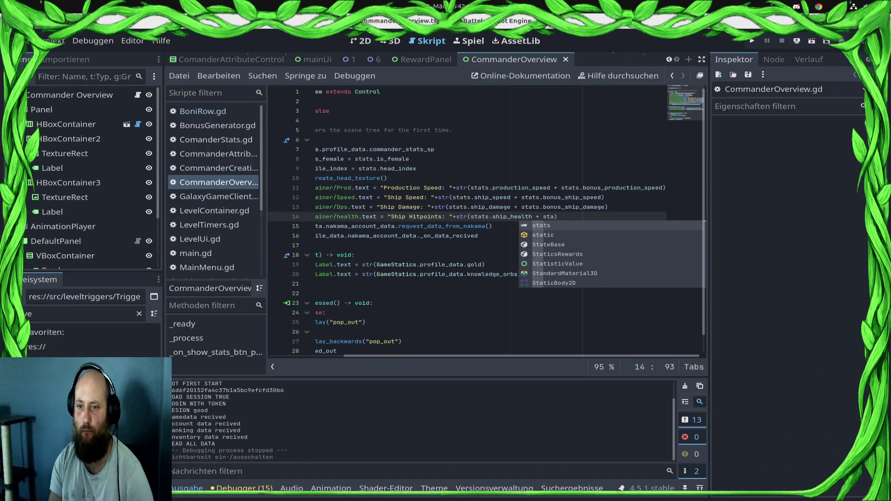
{"action": "key", "text": "Return"}
{"action": "key", "text": "BackSpace"}
{"action": "type", "text": "_"}
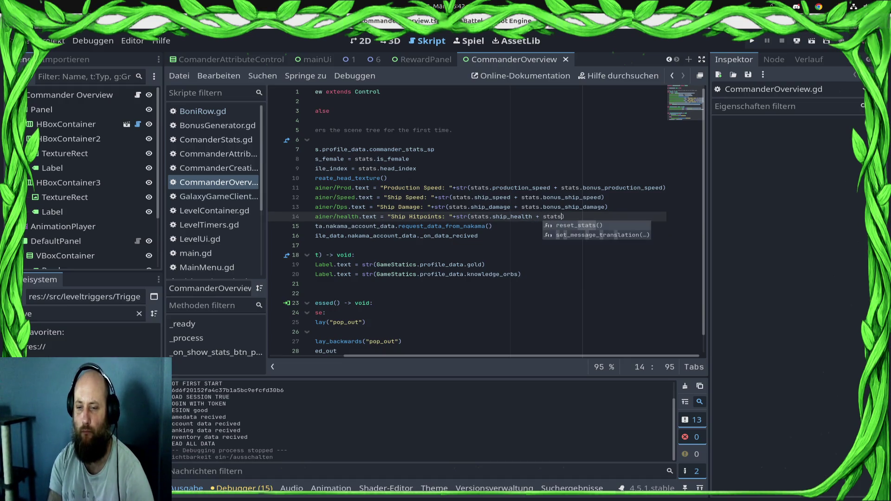
{"action": "type", "text": "sh"}
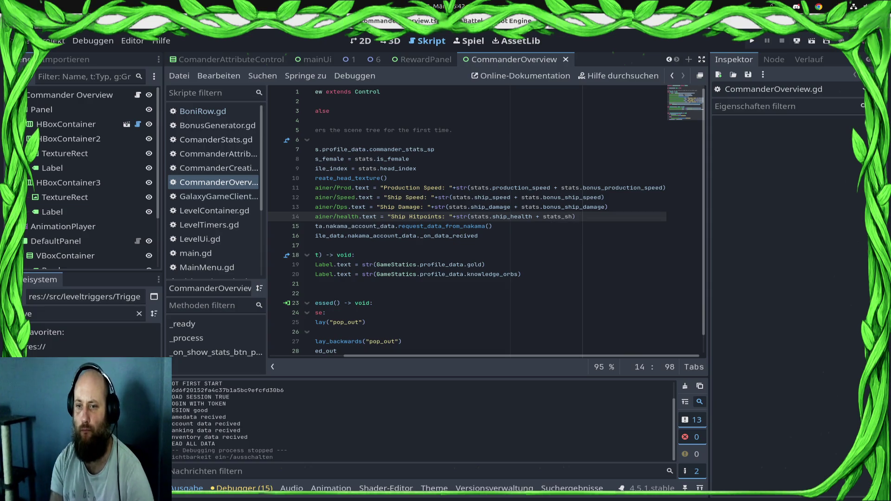
{"action": "key", "text": "BackSpace"}
{"action": "key", "text": "BackSpace"}
{"action": "key", "text": "BackSpace"}
{"action": "type", "text": ".b"}
{"action": "key", "text": "Down"}
{"action": "key", "text": "Down"}
{"action": "key", "text": "Down"}
{"action": "key", "text": "Return"}
{"action": "key", "text": "ctrl+s"}
{"action": "key", "text": "Home"}
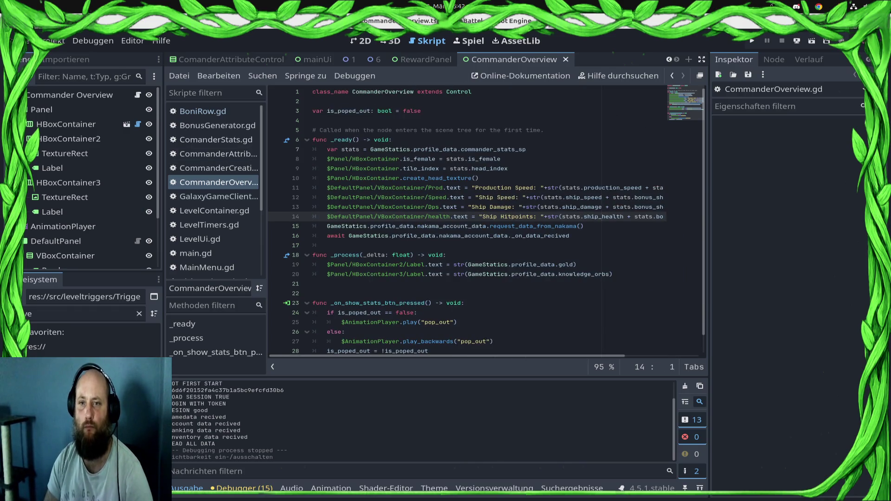
{"action": "left_click", "coordinate": [361, 41]}
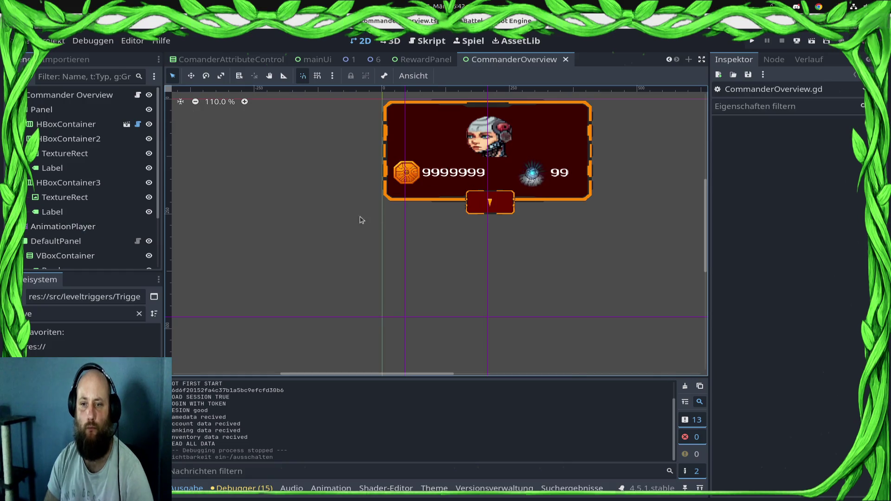
- Set DefaultPanel's Transform Scale y to 1 in the Inspector
{"action": "scroll", "coordinate": [114, 217], "scroll_direction": "down", "scroll_amount": 3}
{"action": "scroll", "coordinate": [114, 216], "scroll_direction": "up", "scroll_amount": 3}
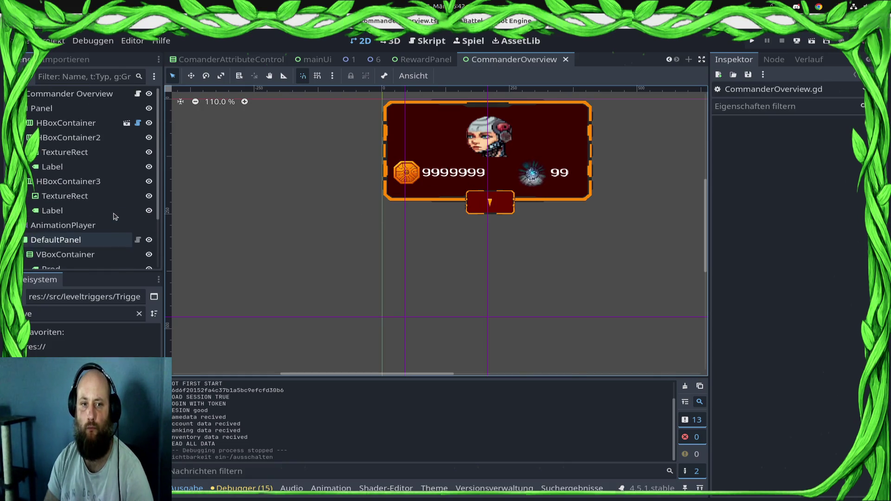
{"action": "left_click", "coordinate": [116, 236]}
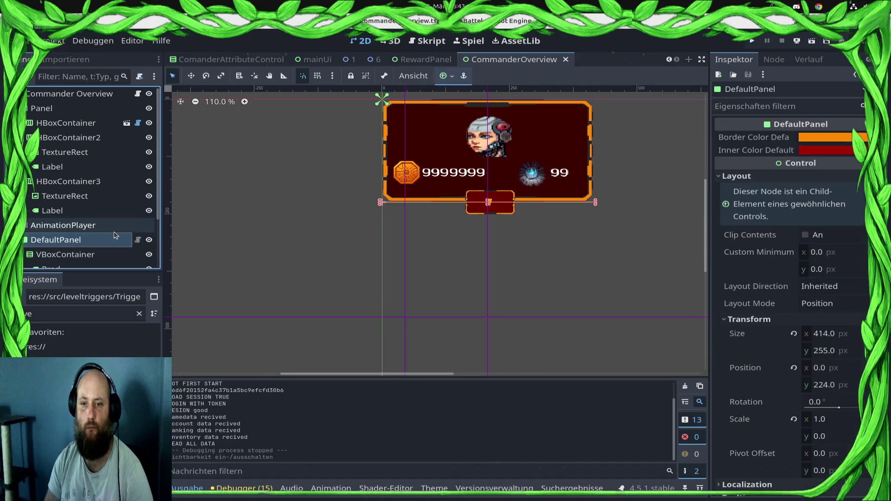
{"action": "left_click", "coordinate": [834, 369]}
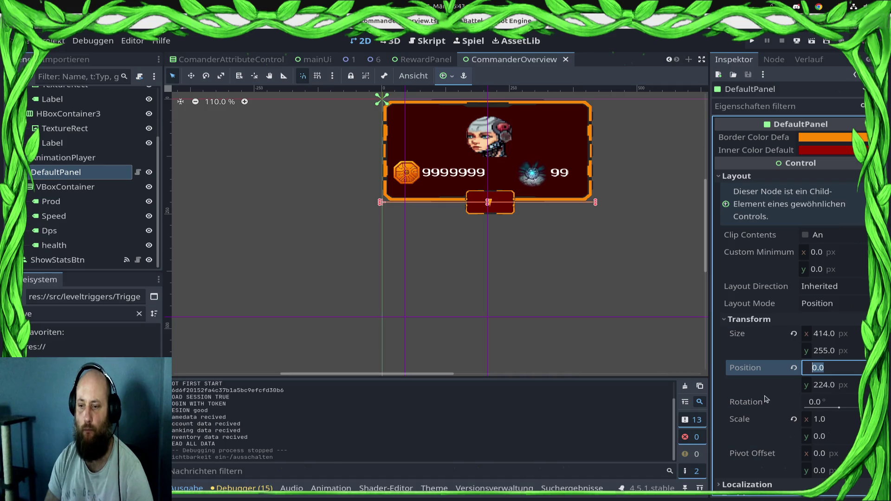
{"action": "left_click", "coordinate": [833, 437]}
{"action": "type", "text": "1"}
{"action": "key", "text": "Return"}
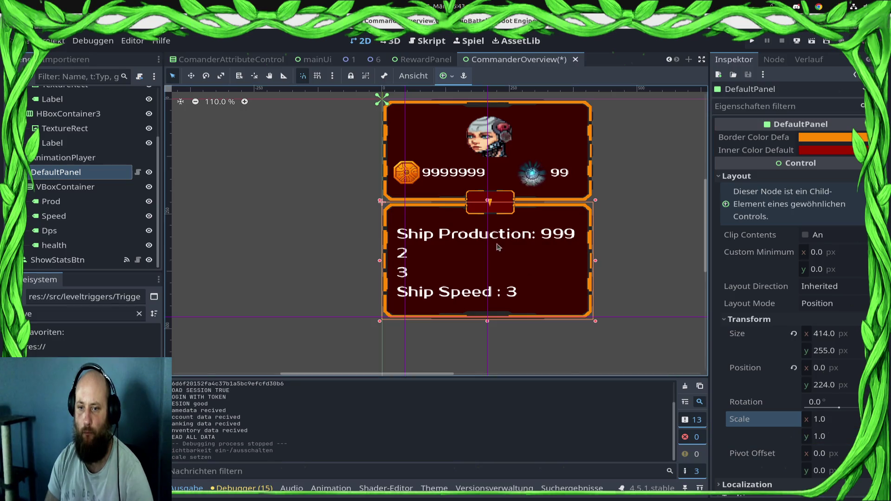
- Inspect the stat labels (Ship Production 999, 2, 3), then select the Prod label and its VBoxContainer
{"action": "left_click", "coordinate": [467, 242]}
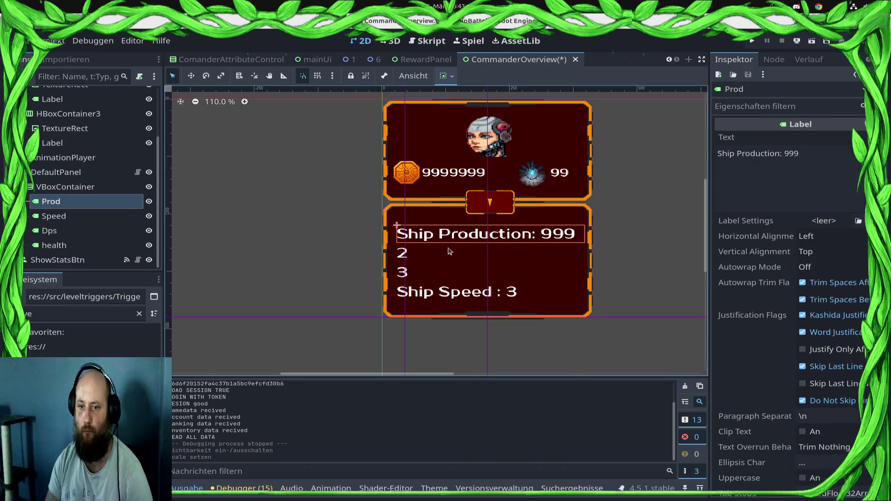
{"action": "left_click", "coordinate": [400, 256]}
{"action": "left_click", "coordinate": [405, 268]}
{"action": "left_click", "coordinate": [406, 259]}
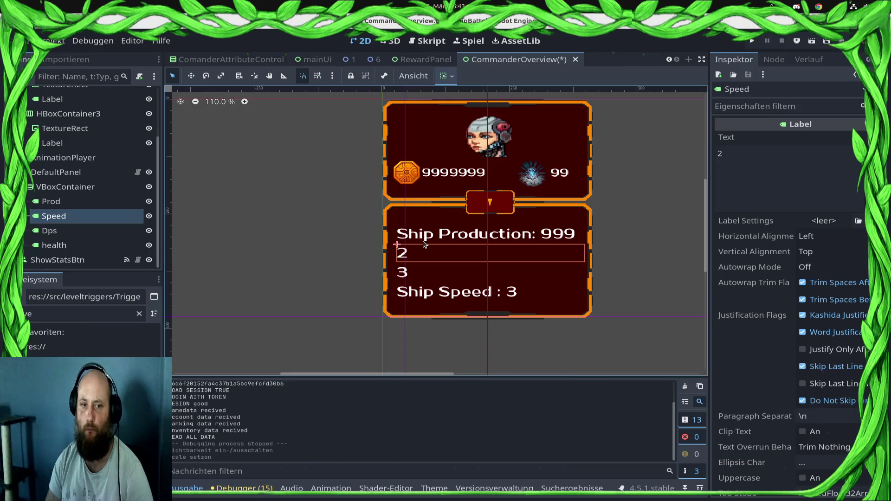
{"action": "left_click", "coordinate": [72, 203]}
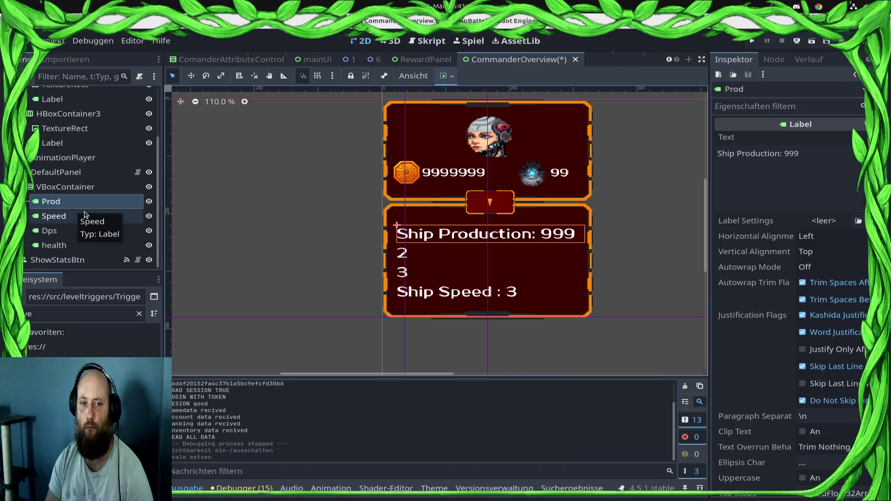
{"action": "left_click", "coordinate": [73, 187]}
- Add an HBoxContainer under VBoxContainer and move the Prod label into it
{"action": "right_click", "coordinate": [73, 187]}
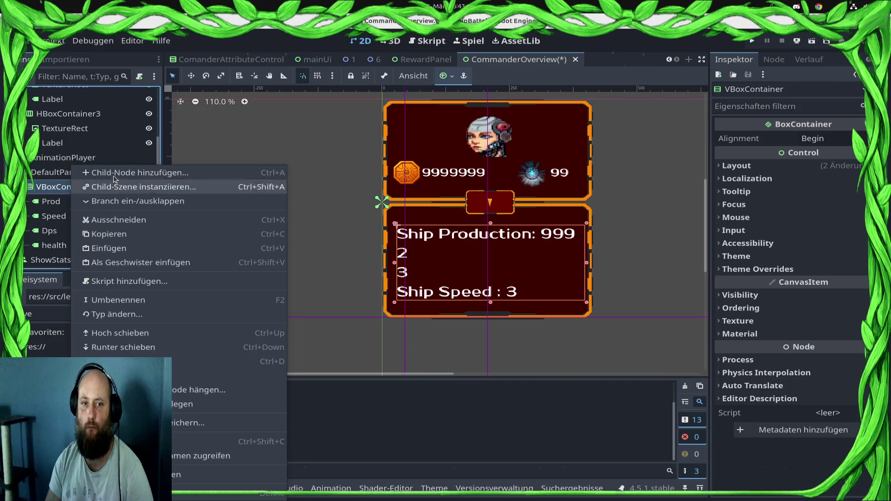
{"action": "left_click", "coordinate": [121, 173]}
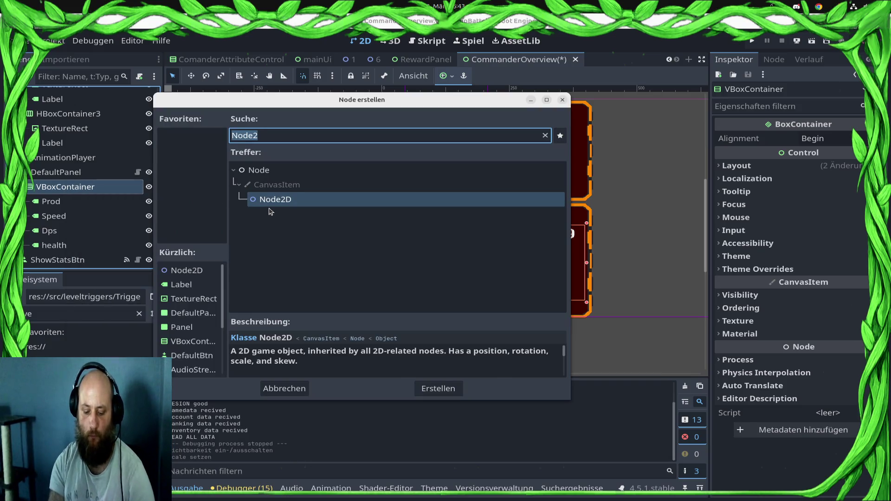
{"action": "type", "text": "HBO"}
{"action": "key", "text": "Return"}
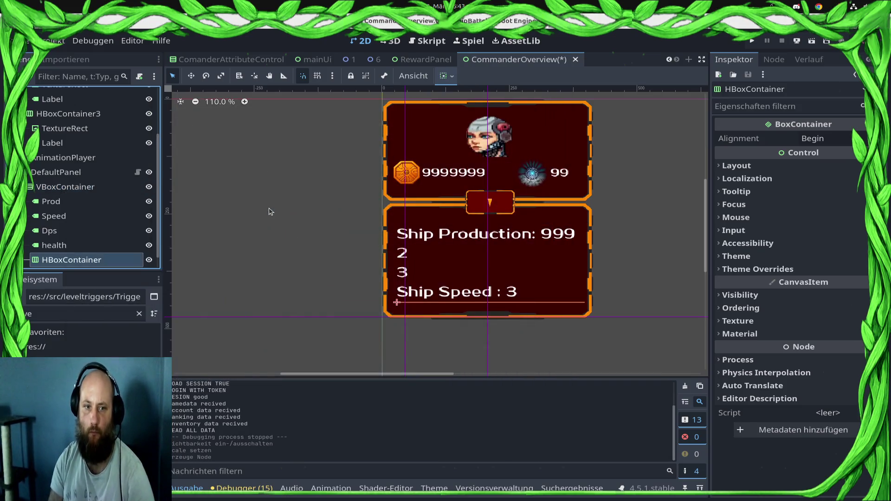
{"action": "scroll", "coordinate": [93, 190], "scroll_direction": "up", "scroll_amount": 1}
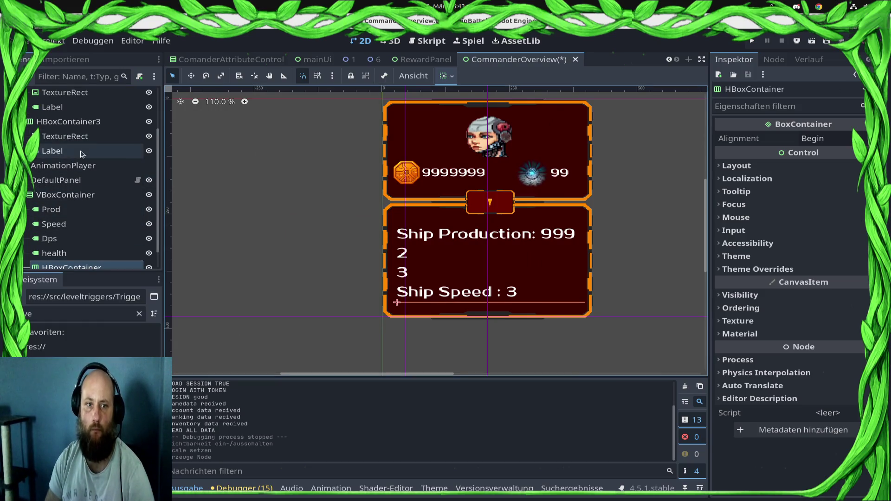
{"action": "scroll", "coordinate": [66, 191], "scroll_direction": "down", "scroll_amount": 2}
{"action": "mouse_move", "coordinate": [69, 188]}
{"action": "left_mouse_down"}
{"action": "mouse_move", "coordinate": [112, 255]}
{"action": "mouse_move", "coordinate": [99, 247]}
{"action": "left_mouse_up"}
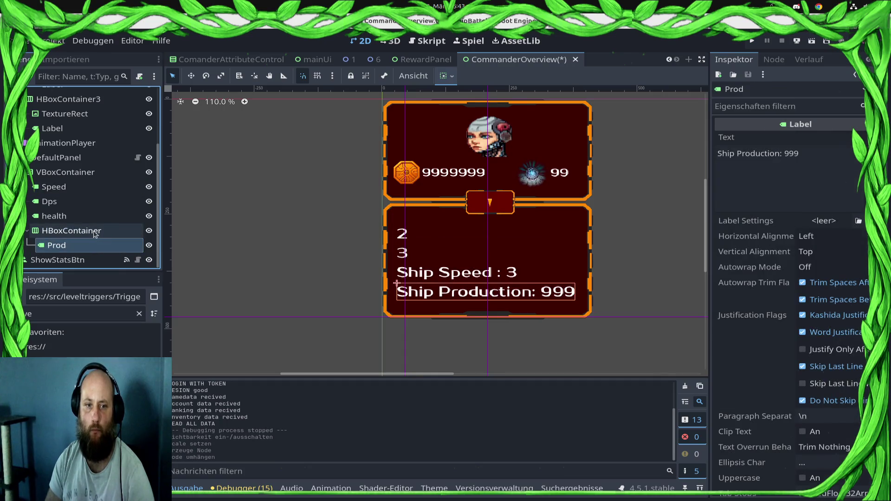
- Add a TextureRect child to the HBoxContainer
{"action": "left_click", "coordinate": [94, 232]}
{"action": "right_click", "coordinate": [94, 232]}
{"action": "left_click", "coordinate": [132, 178]}
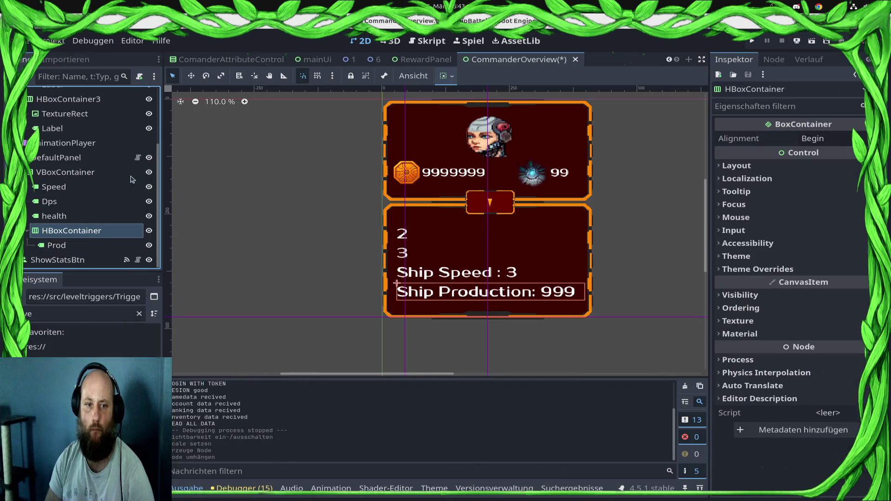
{"action": "type", "text": "Text"}
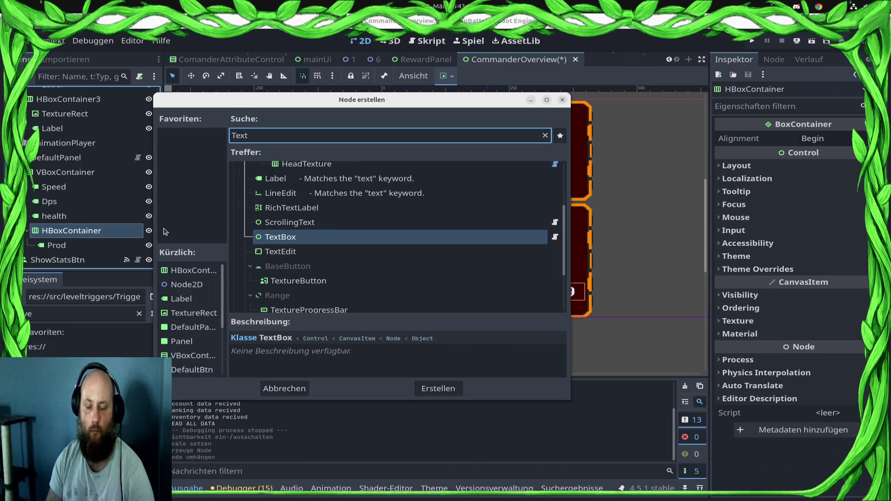
{"action": "type", "text": "tu"}
{"action": "key", "text": "BackSpace"}
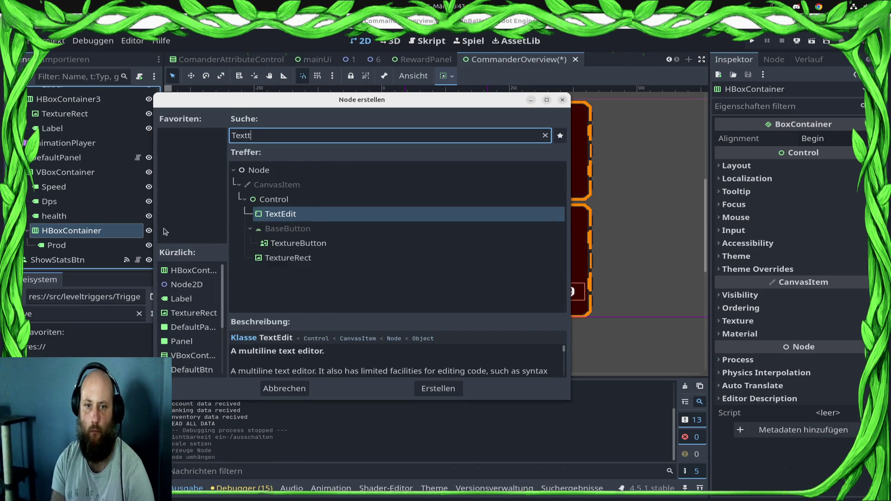
{"action": "key", "text": "BackSpace"}
{"action": "type", "text": "u"}
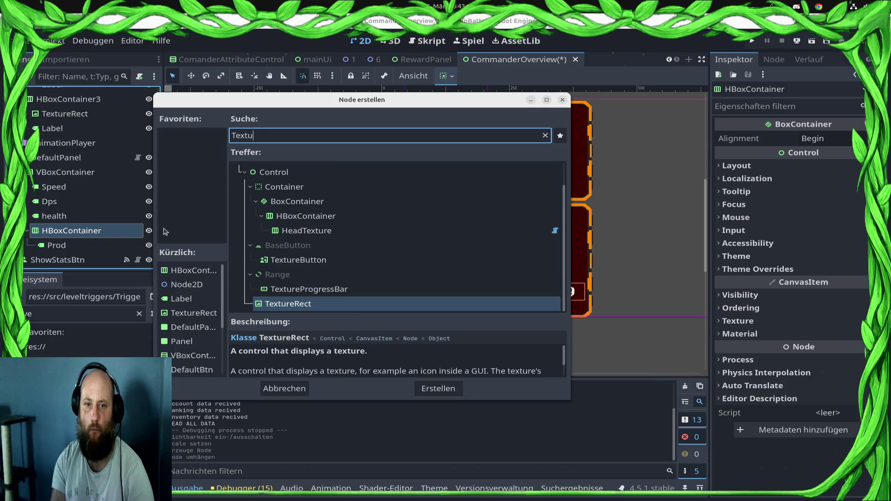
{"action": "key", "text": "Return"}
- Move the TextureRect up so it sits ahead of the Prod label
{"action": "left_click", "coordinate": [104, 263]}
{"action": "right_click", "coordinate": [104, 263]}
{"action": "left_click", "coordinate": [65, 241]}
{"action": "left_click", "coordinate": [65, 235]}
{"action": "left_click", "coordinate": [90, 259]}
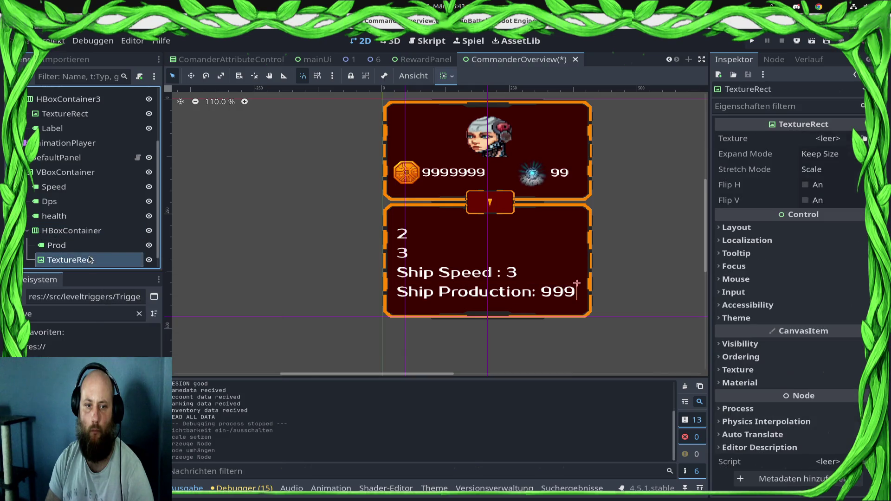
{"action": "right_click", "coordinate": [90, 259]}
{"action": "left_click", "coordinate": [99, 334]}
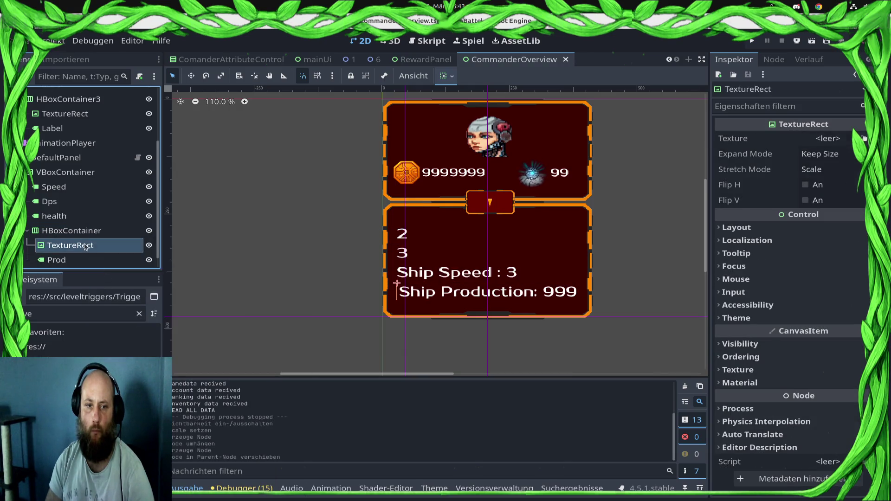
{"action": "scroll", "coordinate": [100, 244], "scroll_direction": "down", "scroll_amount": 1}
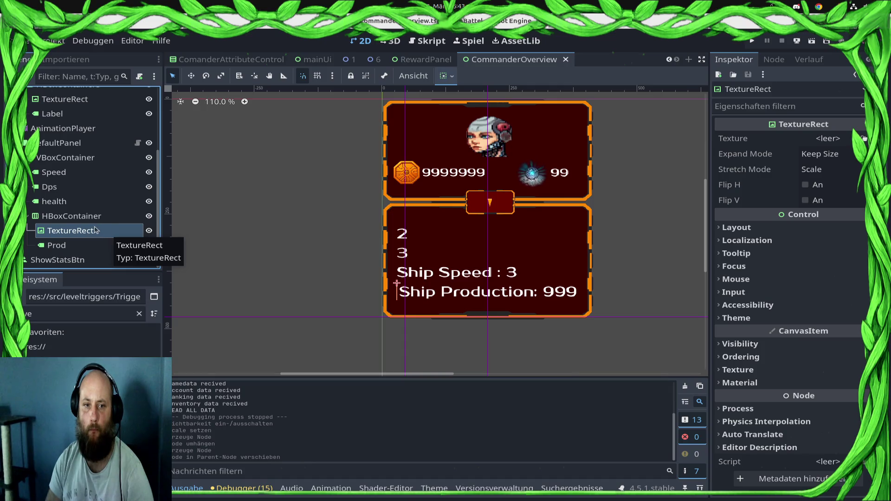
{"action": "scroll", "coordinate": [116, 124], "scroll_direction": "up", "scroll_amount": 3}
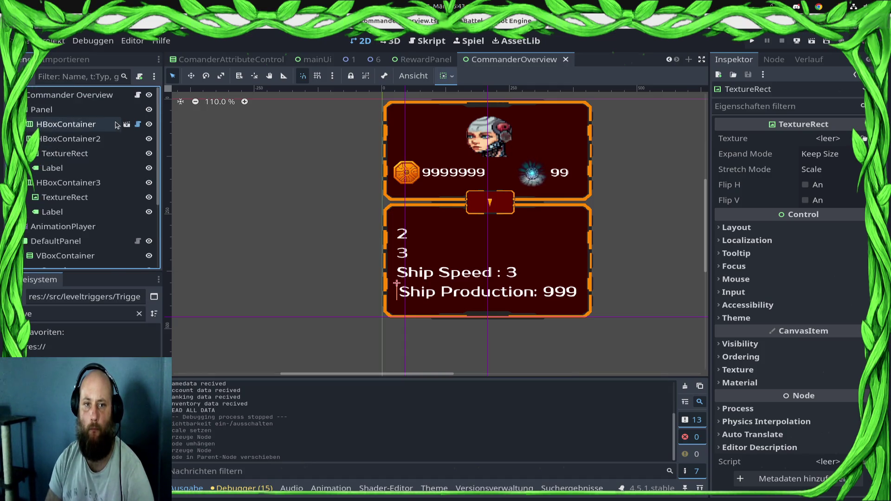
- Duplicate the HBoxContainer row, delete its copied Prod label, and move the health label into HBoxContainer2
{"action": "left_click", "coordinate": [137, 95]}
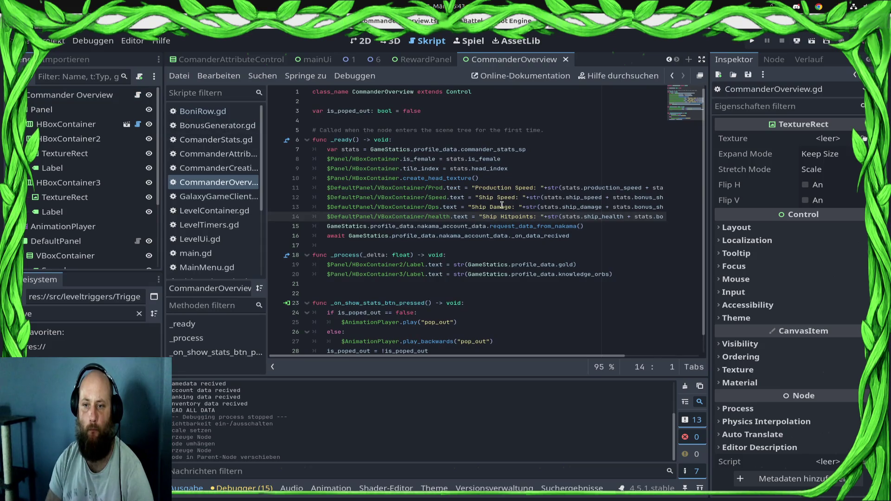
{"action": "scroll", "coordinate": [103, 223], "scroll_direction": "down", "scroll_amount": 4}
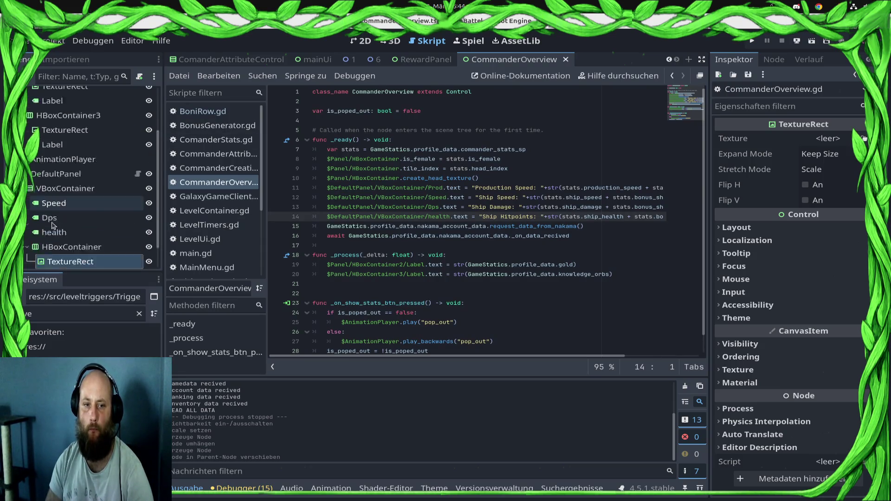
{"action": "left_click", "coordinate": [97, 216]}
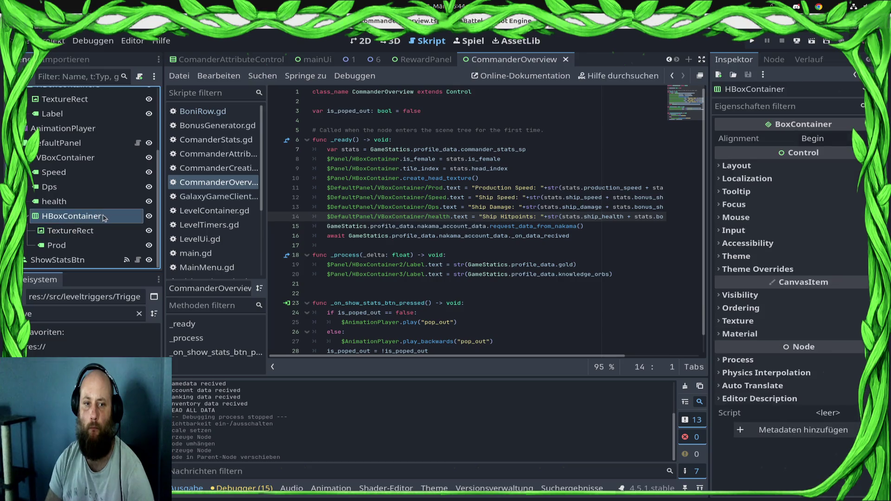
{"action": "key", "text": "ctrl+d"}
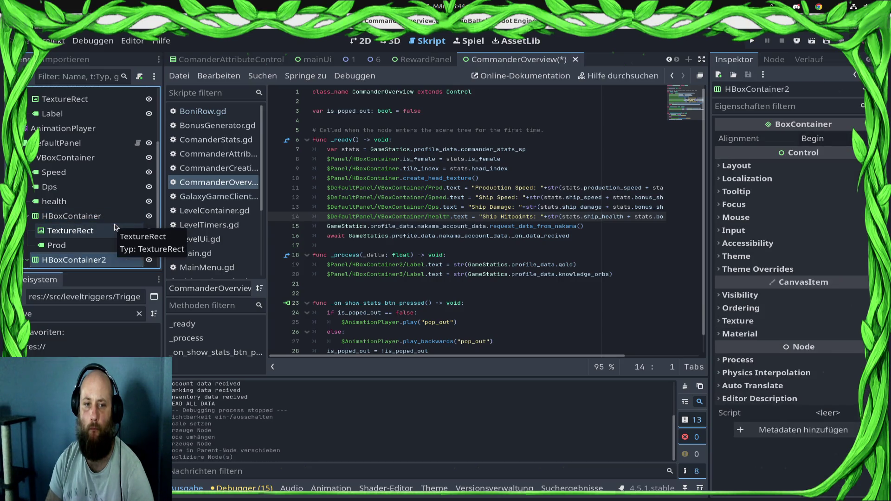
{"action": "scroll", "coordinate": [115, 227], "scroll_direction": "down", "scroll_amount": 1}
{"action": "left_click", "coordinate": [113, 230]}
{"action": "left_click", "coordinate": [89, 249]}
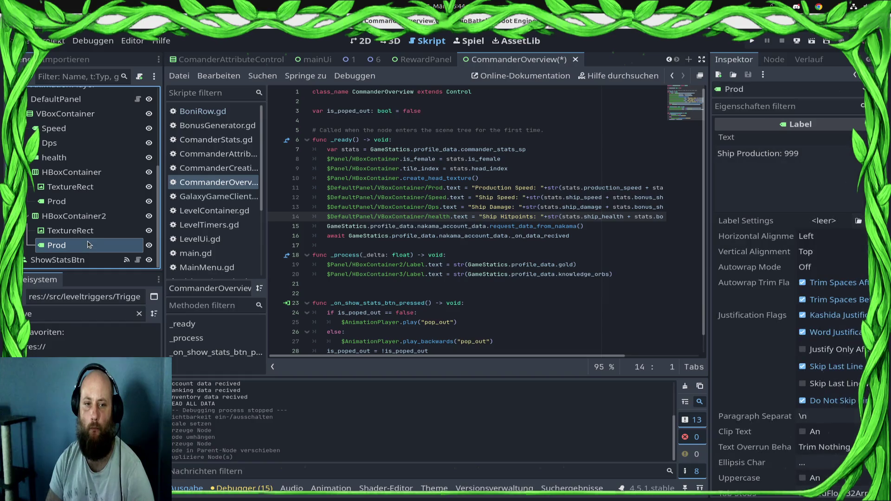
{"action": "key", "text": "Delete"}
{"action": "left_click", "coordinate": [493, 260]}
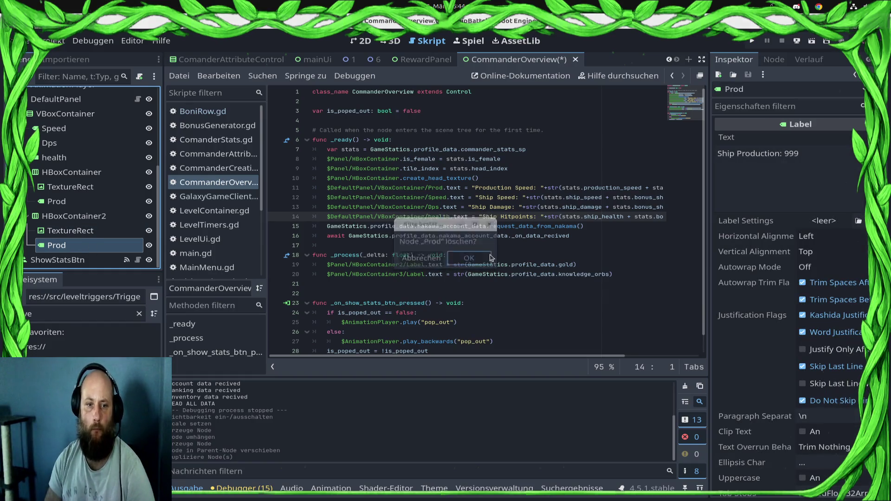
{"action": "mouse_move", "coordinate": [55, 172]}
{"action": "left_mouse_down"}
{"action": "mouse_move", "coordinate": [88, 199]}
{"action": "mouse_move", "coordinate": [88, 231]}
{"action": "left_mouse_up"}
- Duplicate HBoxContainer2, replace its copied health label with the Dps label in HBoxContainer3
{"action": "left_click", "coordinate": [75, 216]}
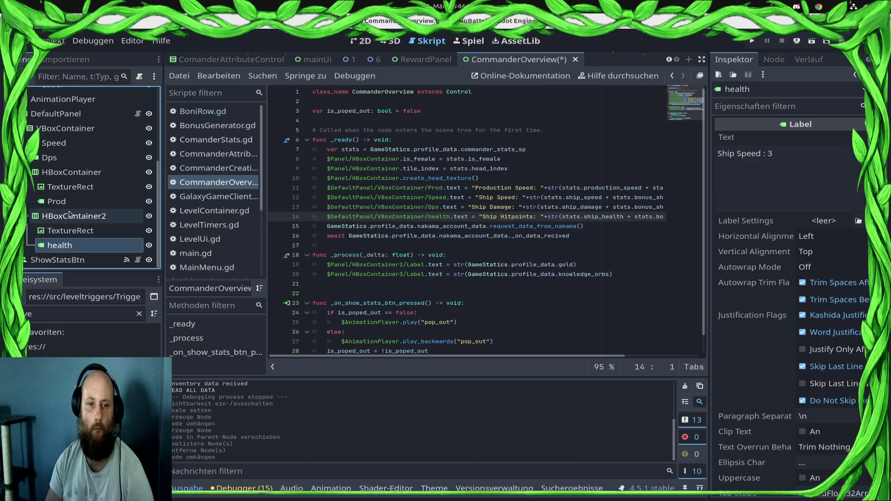
{"action": "key", "text": "ctrl+d"}
{"action": "left_click", "coordinate": [82, 246]}
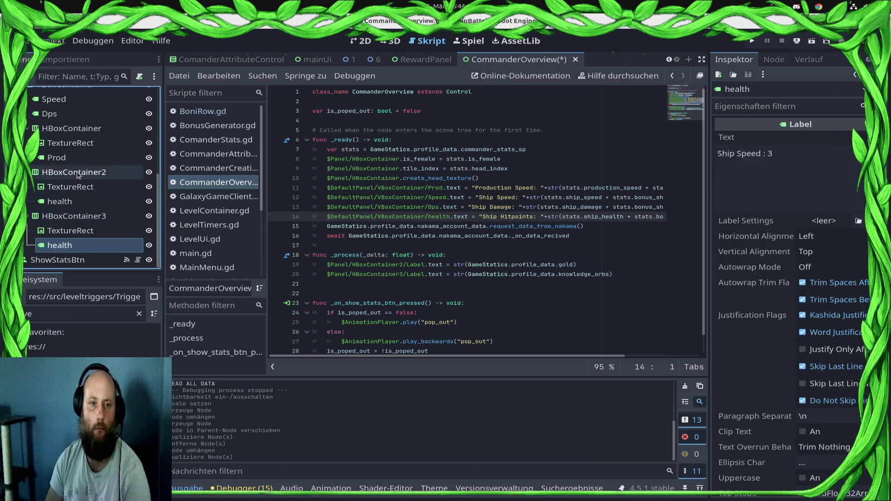
{"action": "key", "text": "Delete"}
{"action": "key", "text": "Return"}
{"action": "mouse_move", "coordinate": [84, 129]}
{"action": "left_mouse_down"}
{"action": "mouse_move", "coordinate": [123, 259]}
{"action": "mouse_move", "coordinate": [99, 250]}
{"action": "mouse_move", "coordinate": [87, 231]}
{"action": "left_mouse_up"}
- Duplicate HBoxContainer3 into a fourth row for the Speed label and save the scene
{"action": "left_click", "coordinate": [88, 216]}
{"action": "key", "text": "ctrl+d"}
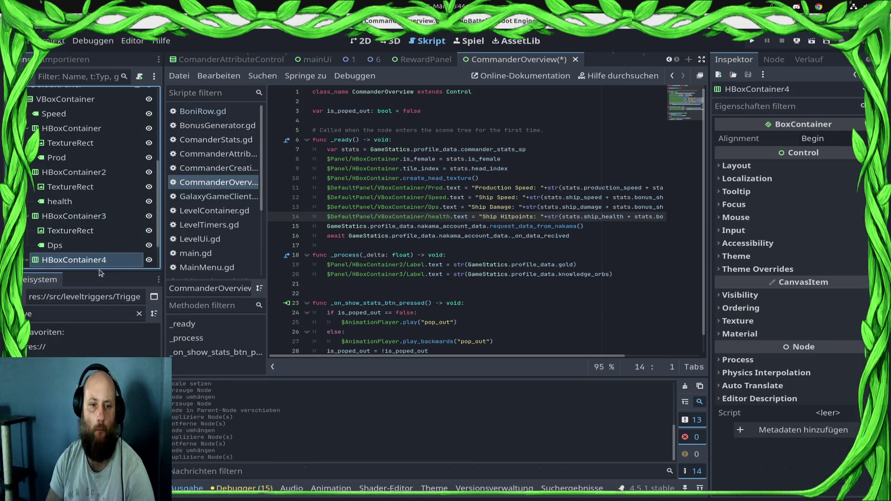
{"action": "scroll", "coordinate": [93, 251], "scroll_direction": "down", "scroll_amount": 2}
{"action": "left_click", "coordinate": [93, 246]}
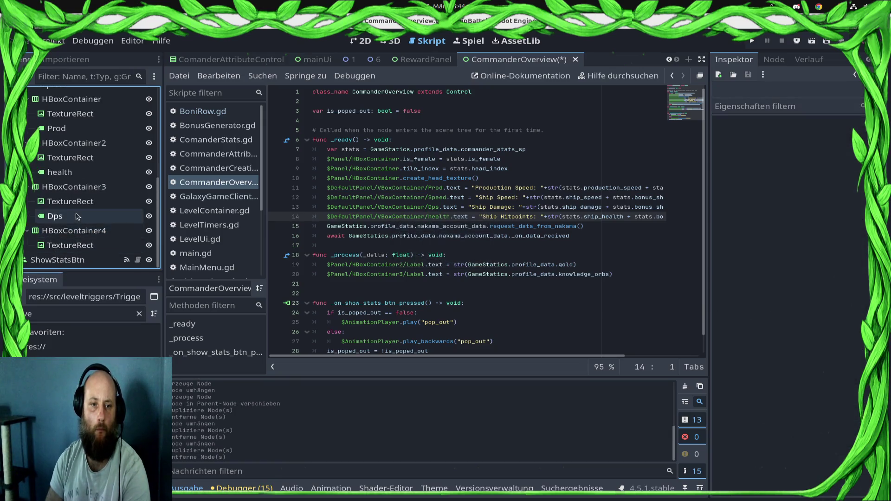
{"action": "scroll", "coordinate": [88, 186], "scroll_direction": "up", "scroll_amount": 2}
{"action": "mouse_move", "coordinate": [70, 107]}
{"action": "left_mouse_down"}
{"action": "mouse_move", "coordinate": [85, 139]}
{"action": "mouse_move", "coordinate": [84, 242]}
{"action": "mouse_move", "coordinate": [86, 232]}
{"action": "left_mouse_up"}
{"action": "key", "text": "ctrl+s"}
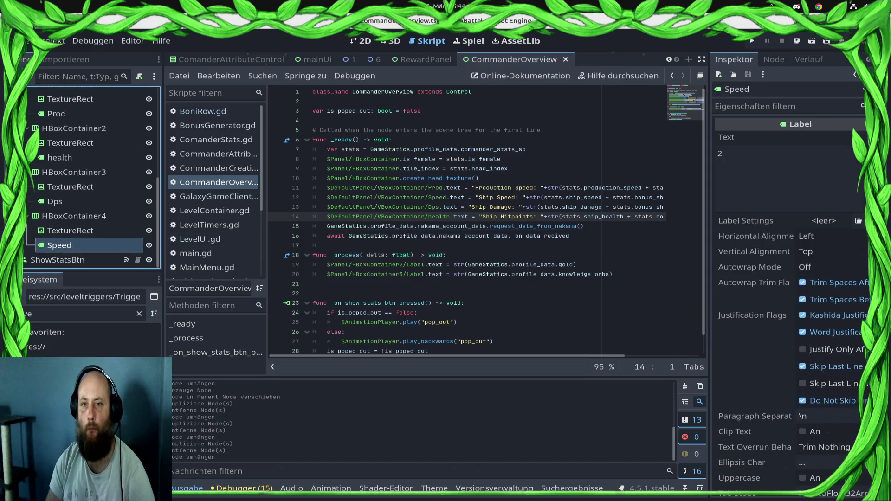
{"action": "left_click", "coordinate": [360, 41]}
{"action": "scroll", "coordinate": [437, 234], "scroll_direction": "down", "scroll_amount": 5}
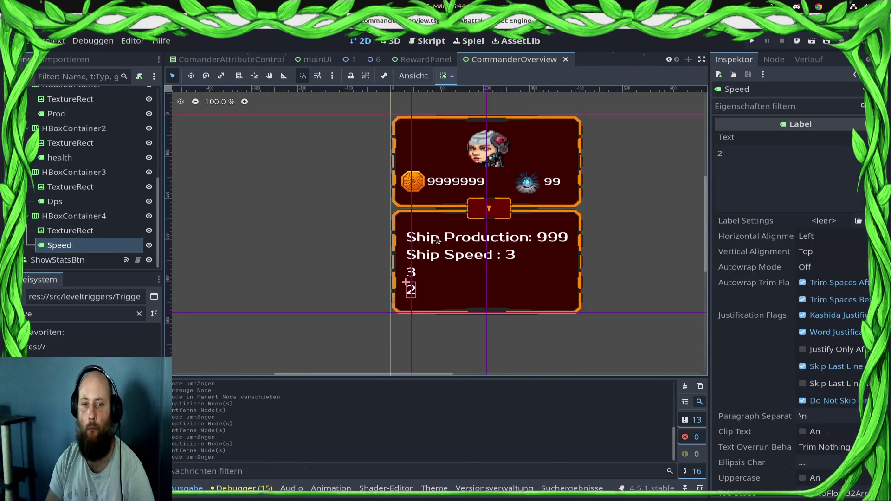
- Strip the 'Ship Production' prefix so the Prod label reads 999, and save
{"action": "scroll", "coordinate": [64, 197], "scroll_direction": "up", "scroll_amount": 5}
{"action": "scroll", "coordinate": [64, 198], "scroll_direction": "down", "scroll_amount": 3}
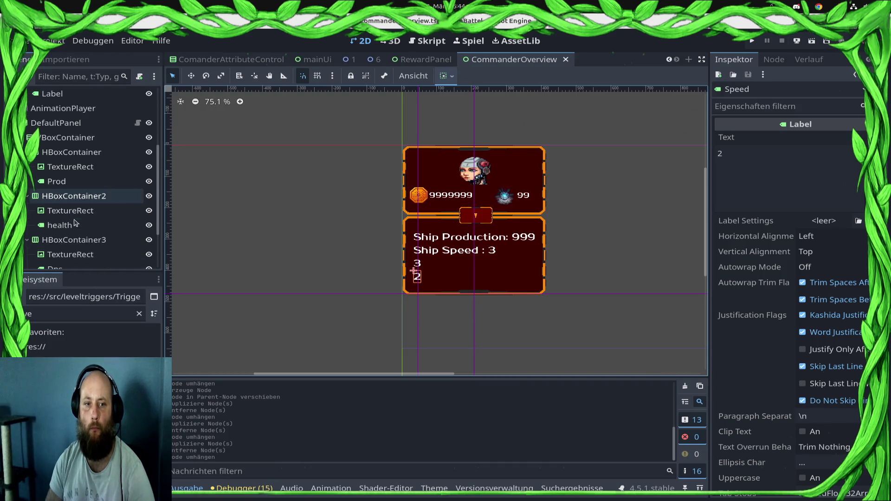
{"action": "left_click", "coordinate": [56, 181]}
{"action": "left_click_drag", "start_coordinate": [784, 154], "coordinate": [669, 157]}
{"action": "key", "text": "BackSpace"}
{"action": "key", "text": "ctrl+s"}
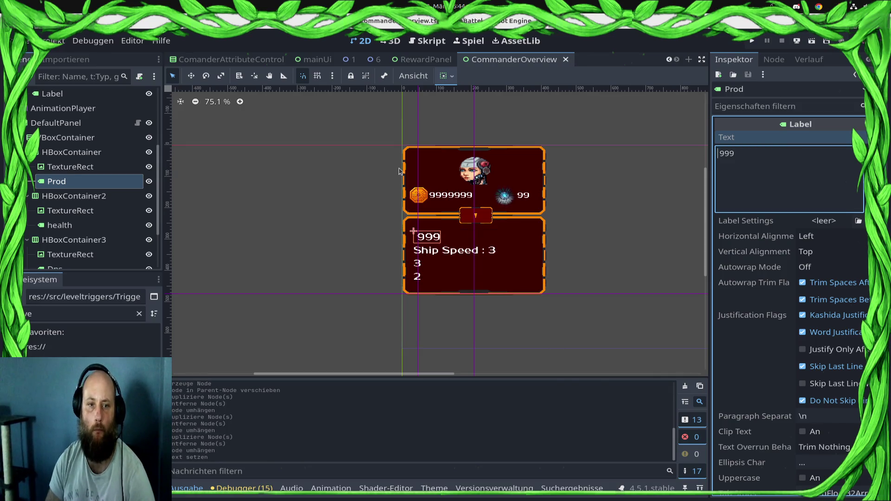
- Assign the rocket image as the first row's TextureRect texture with Expand Mode Fit Width Proportional
{"action": "left_click", "coordinate": [70, 167]}
{"action": "left_click", "coordinate": [58, 311]}
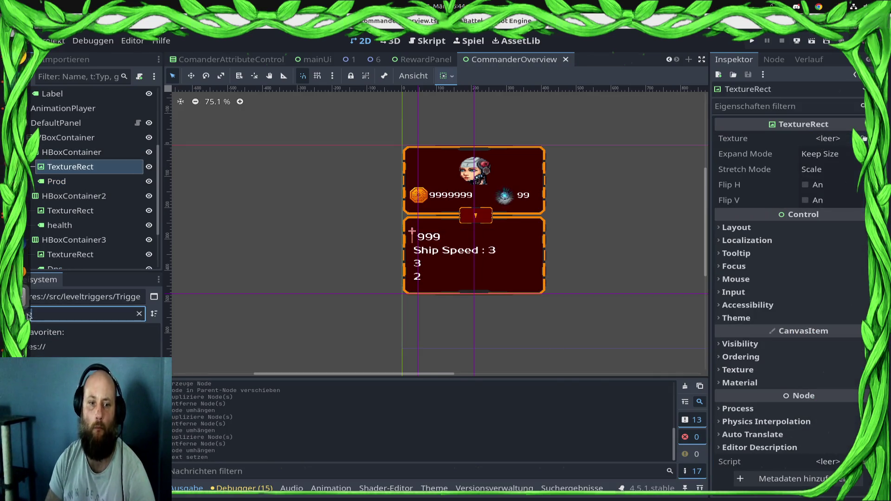
{"action": "key", "text": "BackSpace"}
{"action": "key", "text": "BackSpace"}
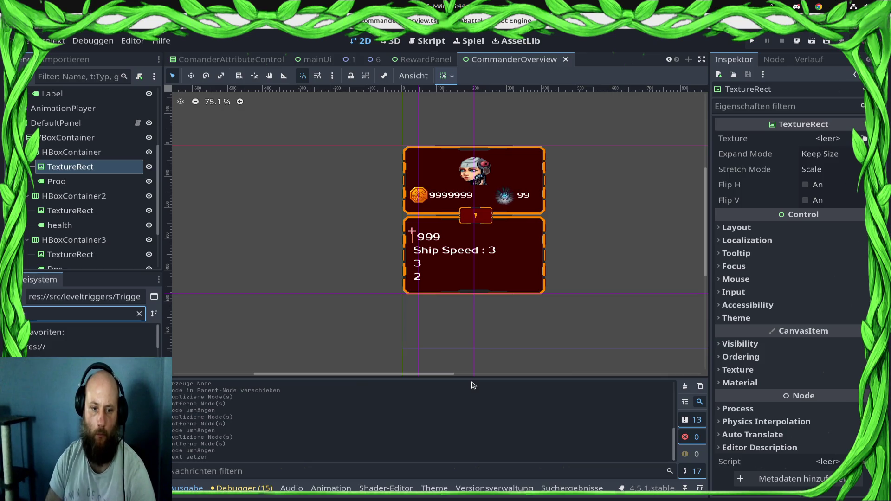
{"action": "type", "text": "pro"}
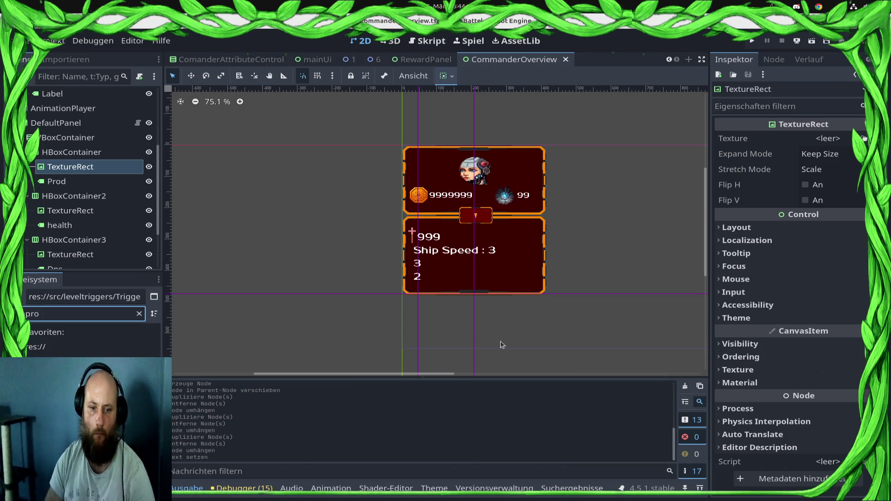
{"action": "mouse_move", "coordinate": [70, 353]}
{"action": "left_mouse_down"}
{"action": "mouse_move", "coordinate": [808, 195]}
{"action": "mouse_move", "coordinate": [817, 140]}
{"action": "left_mouse_up"}
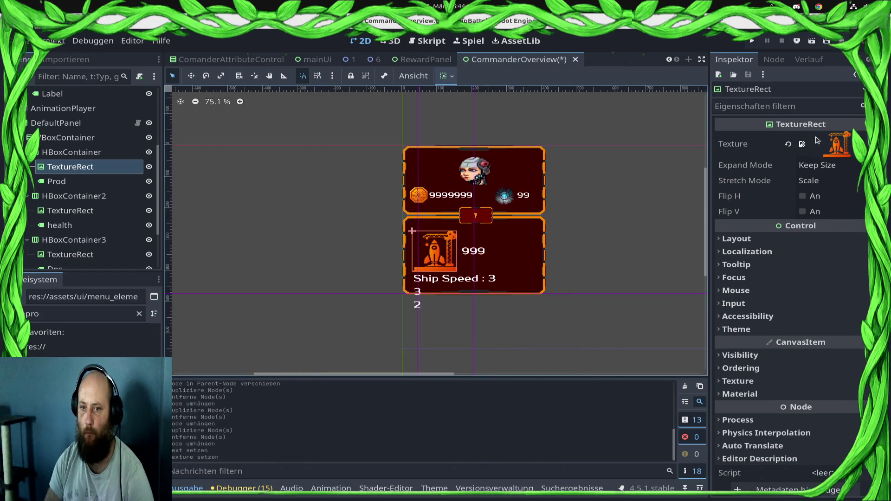
{"action": "left_click", "coordinate": [823, 168]}
{"action": "left_click", "coordinate": [817, 223]}
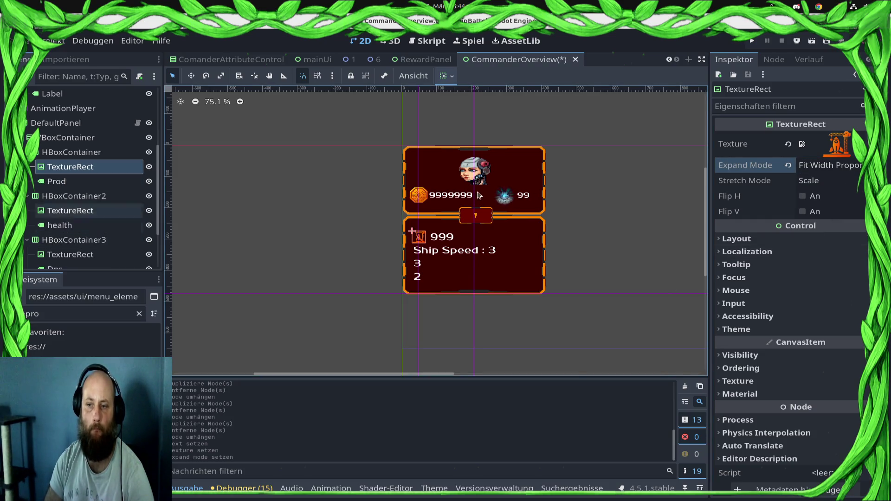
- Strip the 'Ship Speed' prefix so the second row's label reads just 3, then clear the file filter
{"action": "left_click", "coordinate": [486, 251]}
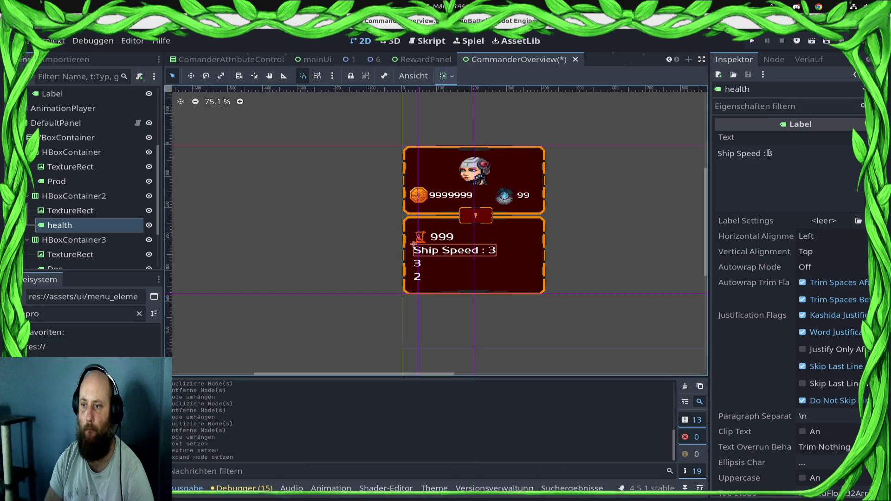
{"action": "left_click_drag", "start_coordinate": [769, 153], "coordinate": [695, 149]}
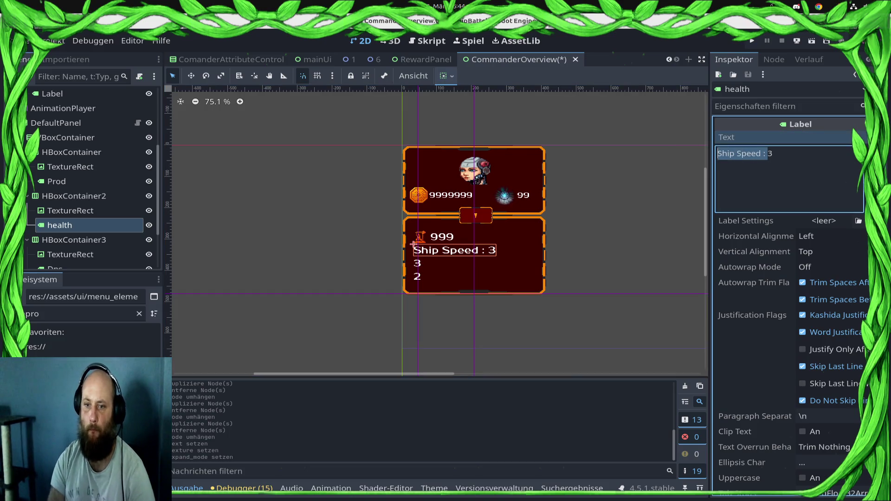
{"action": "key", "text": "BackSpace"}
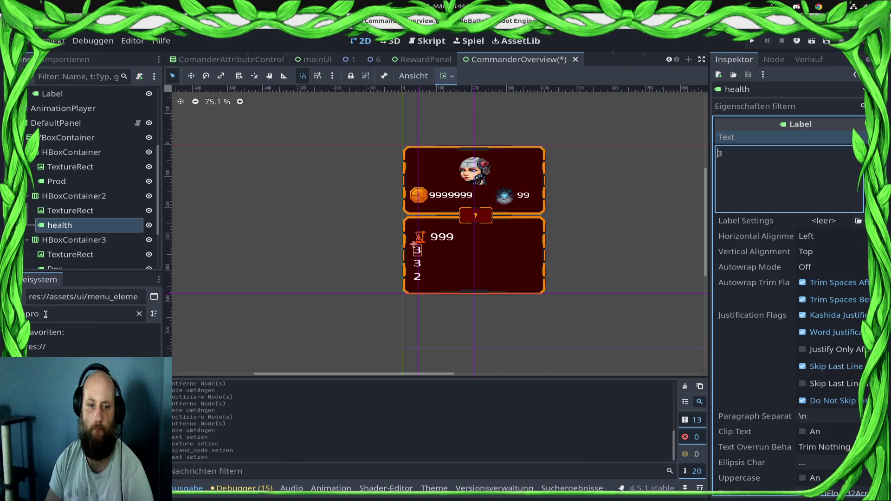
{"action": "left_click", "coordinate": [45, 314]}
{"action": "key", "text": "BackSpace"}
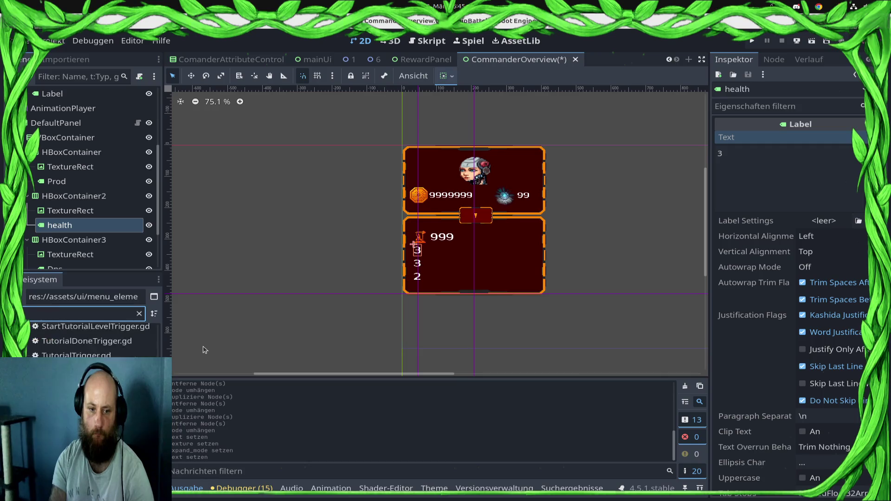
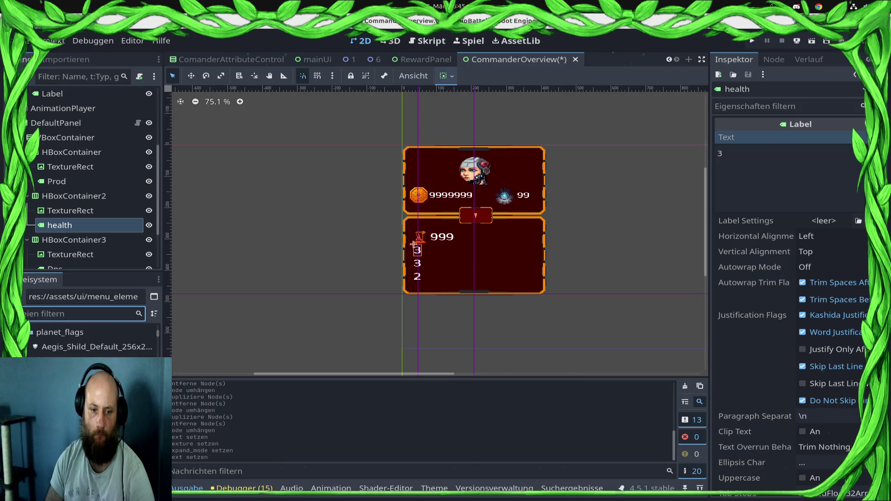
- Give the health row's TextureRect the shield texture, with Expand Mode set to Fit Width Proportional
{"action": "scroll", "coordinate": [88, 339], "scroll_direction": "up", "scroll_amount": 1}
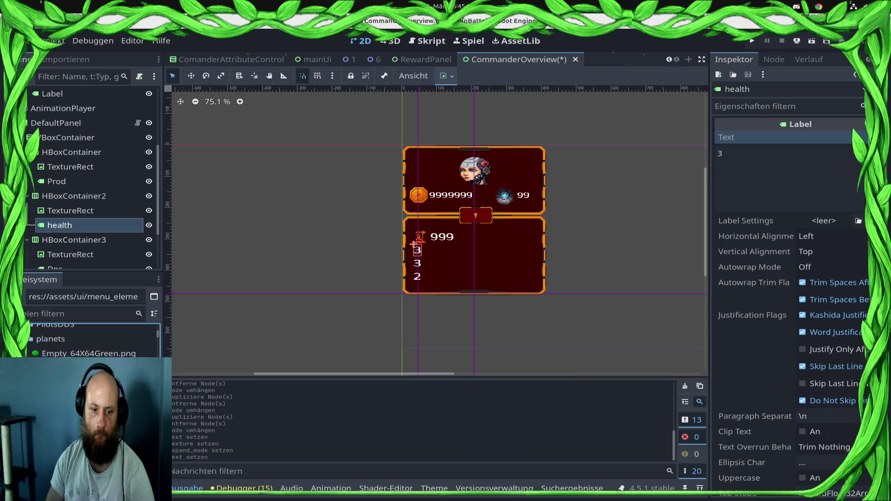
{"action": "scroll", "coordinate": [88, 339], "scroll_direction": "down", "scroll_amount": 1}
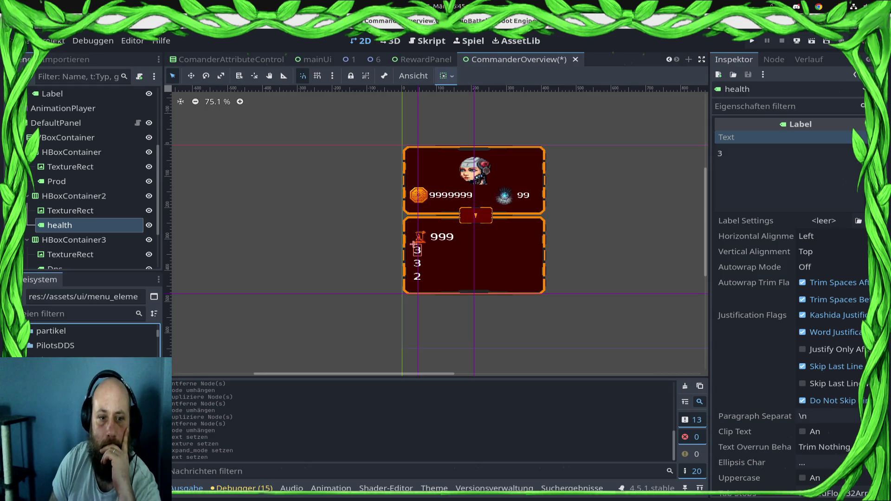
{"action": "mouse_move", "coordinate": [139, 420]}
{"action": "left_mouse_down"}
{"action": "mouse_move", "coordinate": [812, 343]}
{"action": "mouse_move", "coordinate": [831, 218]}
{"action": "mouse_move", "coordinate": [167, 431]}
{"action": "left_mouse_up"}
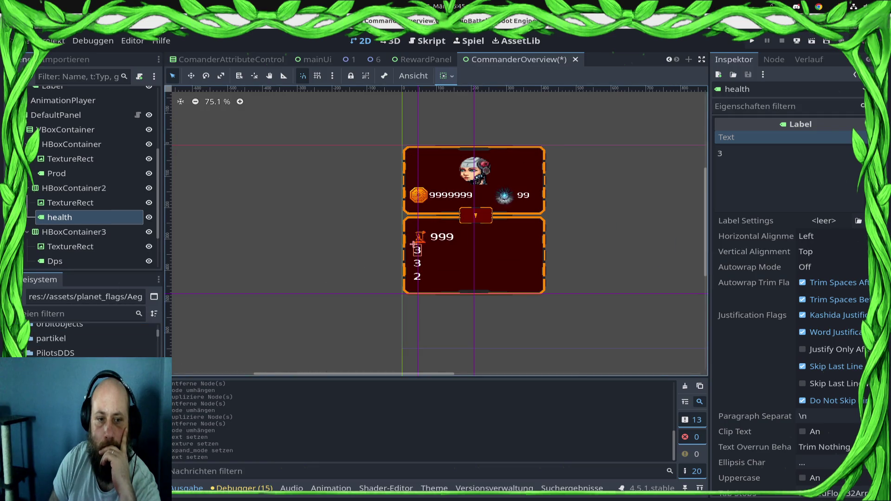
{"action": "left_click", "coordinate": [70, 203]}
{"action": "mouse_move", "coordinate": [863, 138]}
{"action": "left_mouse_down"}
{"action": "mouse_move", "coordinate": [827, 126]}
{"action": "mouse_move", "coordinate": [826, 140]}
{"action": "left_mouse_up"}
{"action": "left_click", "coordinate": [830, 166]}
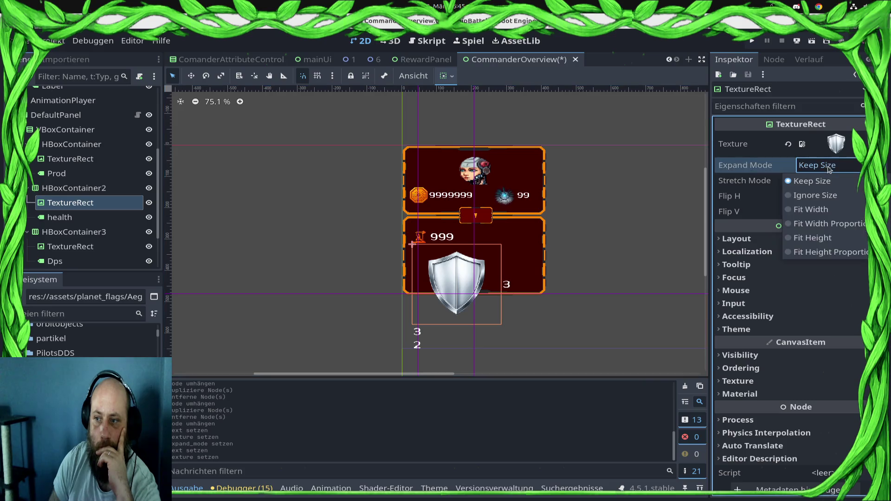
{"action": "left_click", "coordinate": [822, 224]}
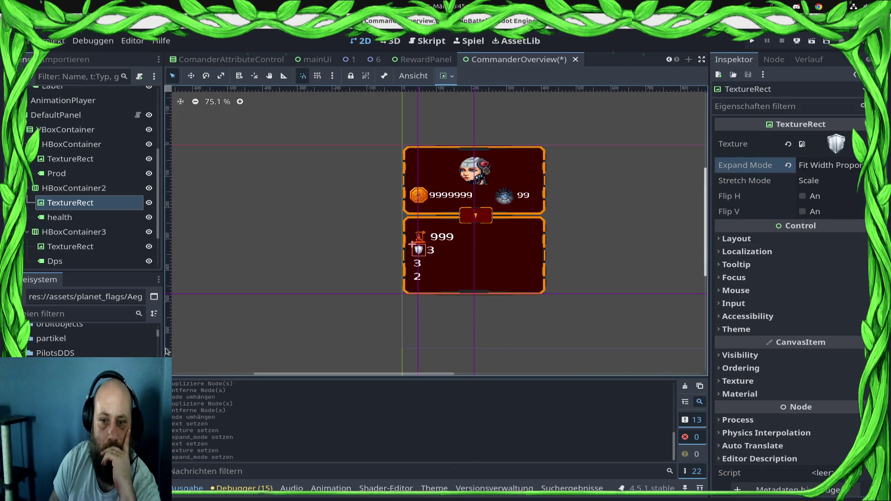
- Browse the planet flag textures, previewing Boost_speed and Forge_flag_default_256x256.png
{"action": "left_click", "coordinate": [61, 366]}
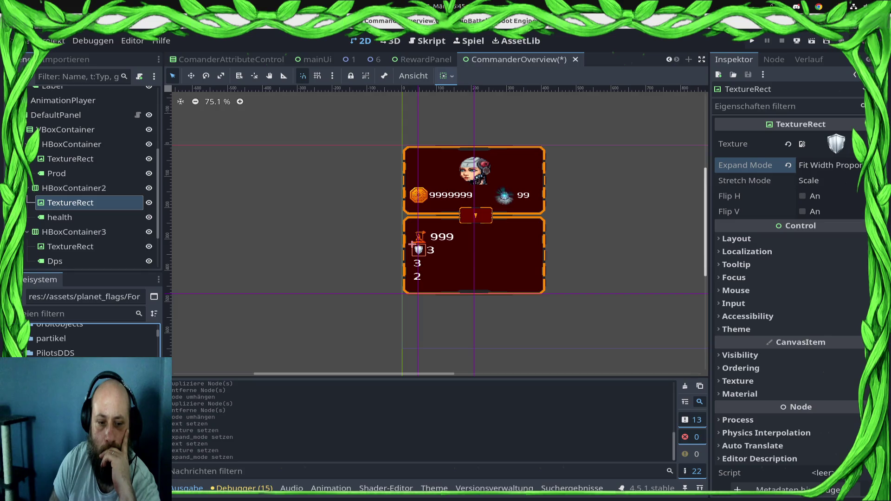
{"action": "left_click", "coordinate": [60, 367]}
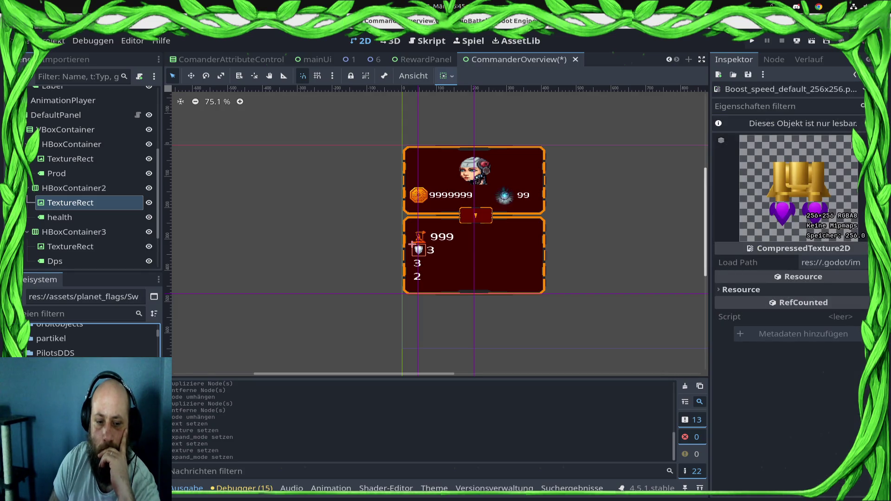
{"action": "left_click", "coordinate": [61, 367]}
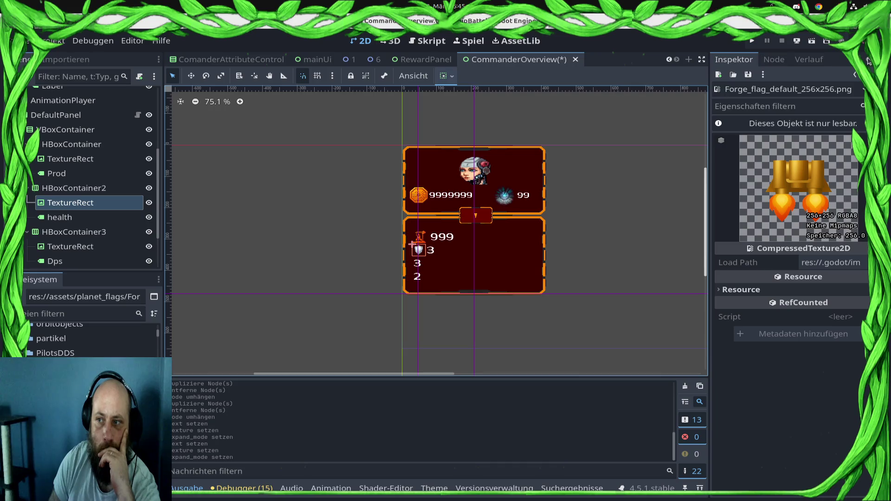
{"action": "scroll", "coordinate": [109, 232], "scroll_direction": "down", "scroll_amount": 2}
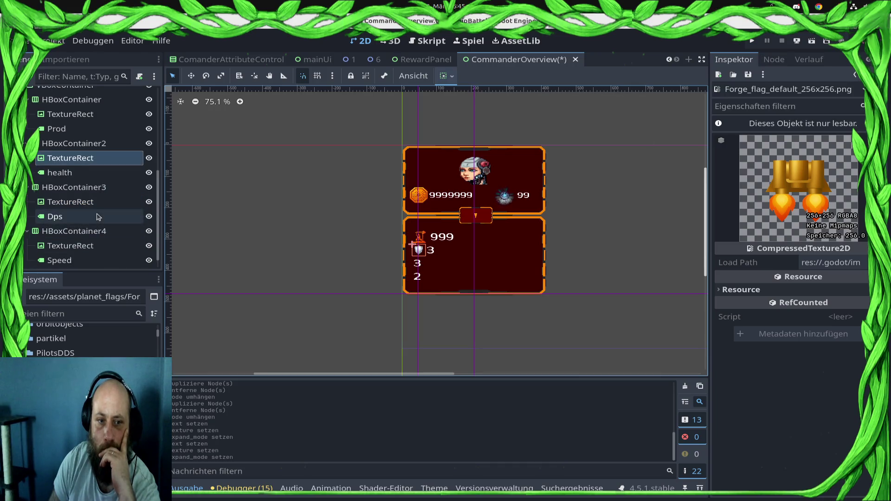
- Give the Dps row's TextureRect a flaming shield texture, with Expand Mode set to Fit Width Proportional
{"action": "left_click", "coordinate": [100, 217]}
{"action": "left_click", "coordinate": [88, 202]}
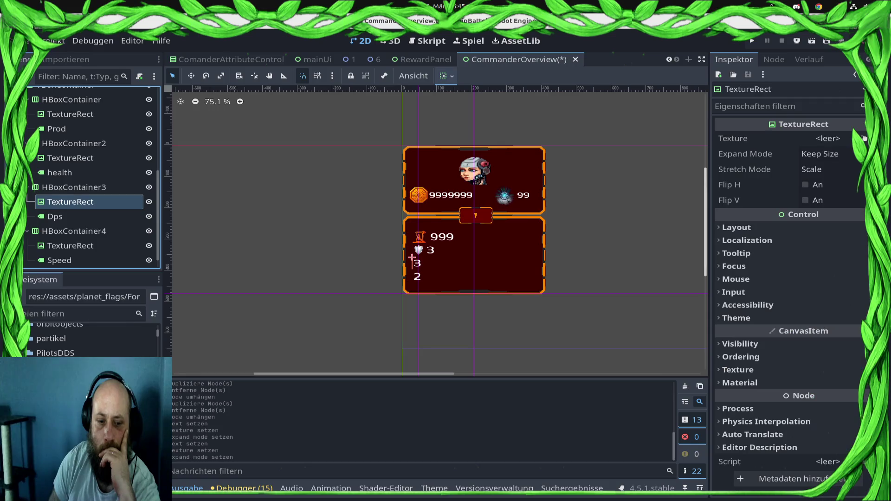
{"action": "mouse_move", "coordinate": [61, 380]}
{"action": "left_mouse_down"}
{"action": "mouse_move", "coordinate": [821, 149]}
{"action": "mouse_move", "coordinate": [826, 140]}
{"action": "left_mouse_up"}
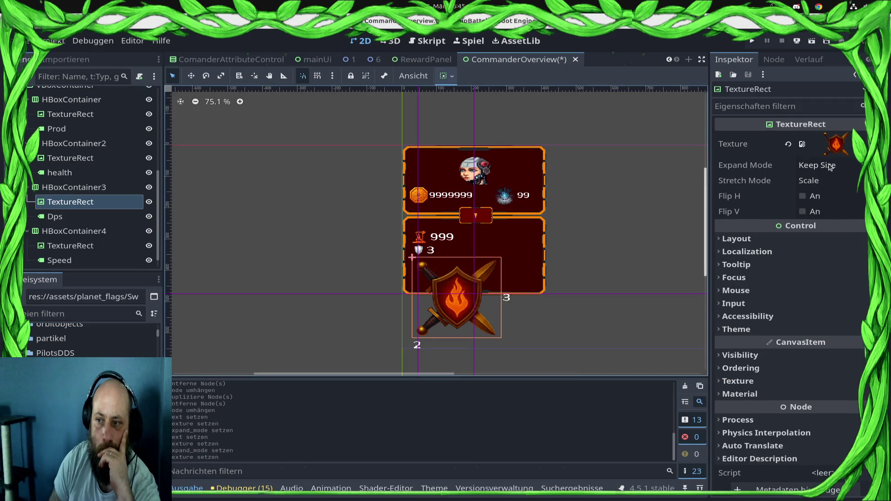
{"action": "left_click", "coordinate": [828, 166]}
{"action": "left_click", "coordinate": [817, 223]}
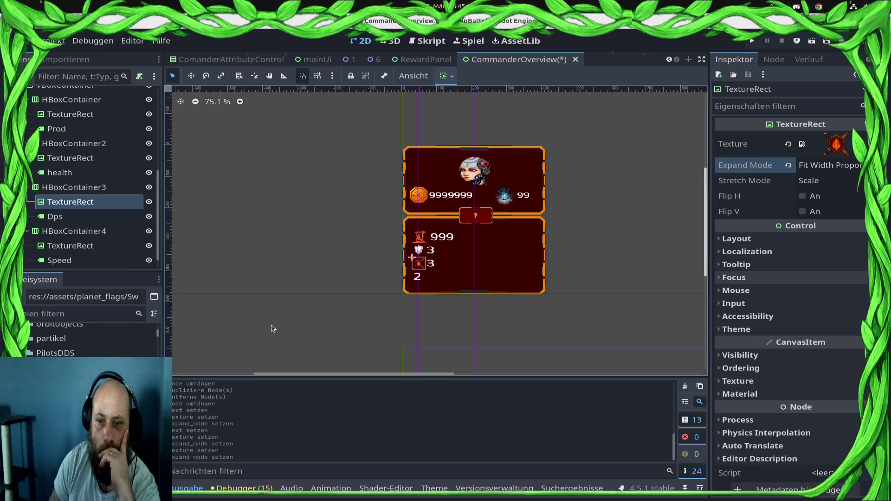
- Give the Speed row's TextureRect a rocket thruster texture, with Expand Mode set to Fit Width Proportional
{"action": "left_click", "coordinate": [93, 245]}
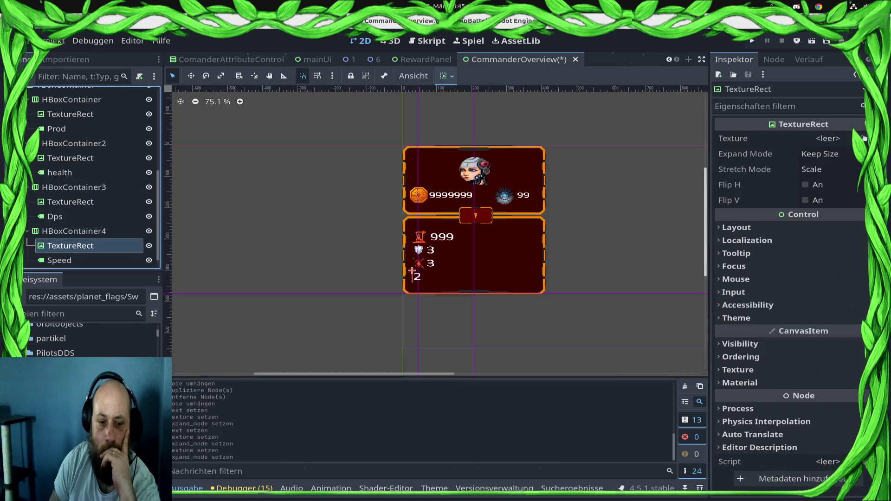
{"action": "left_click_drag", "start_coordinate": [61, 381], "coordinate": [826, 144]}
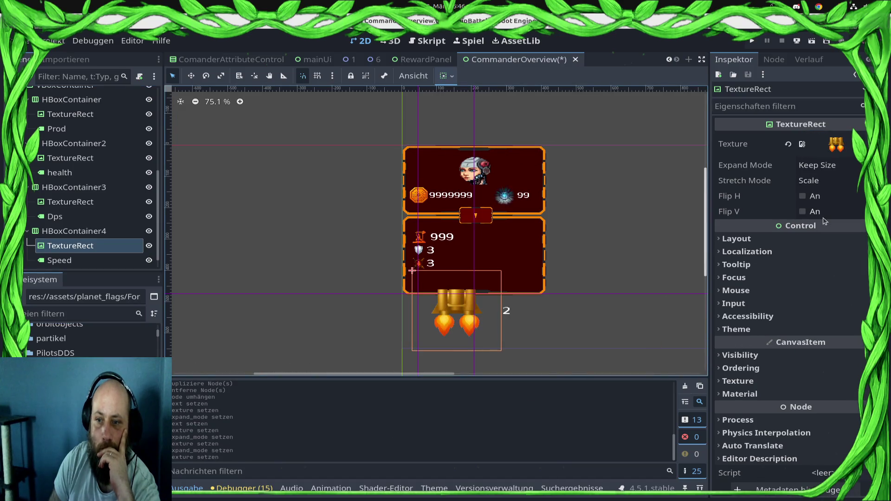
{"action": "left_click", "coordinate": [824, 172]}
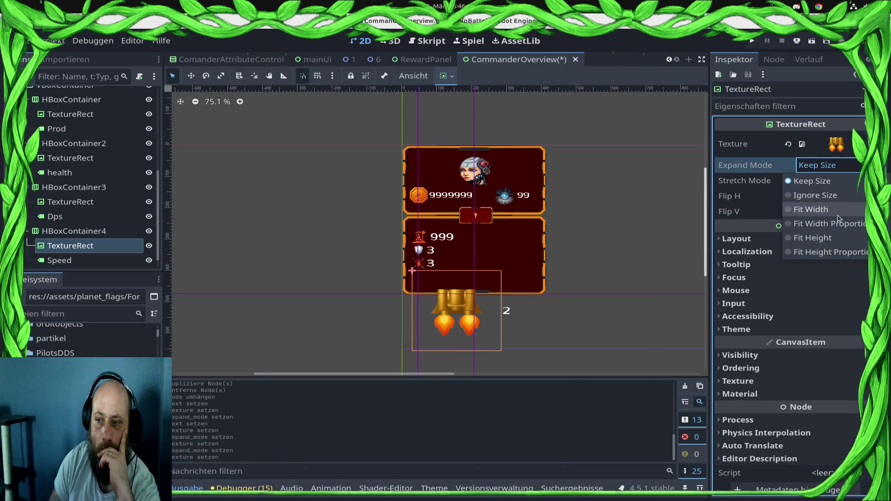
{"action": "left_click", "coordinate": [818, 224]}
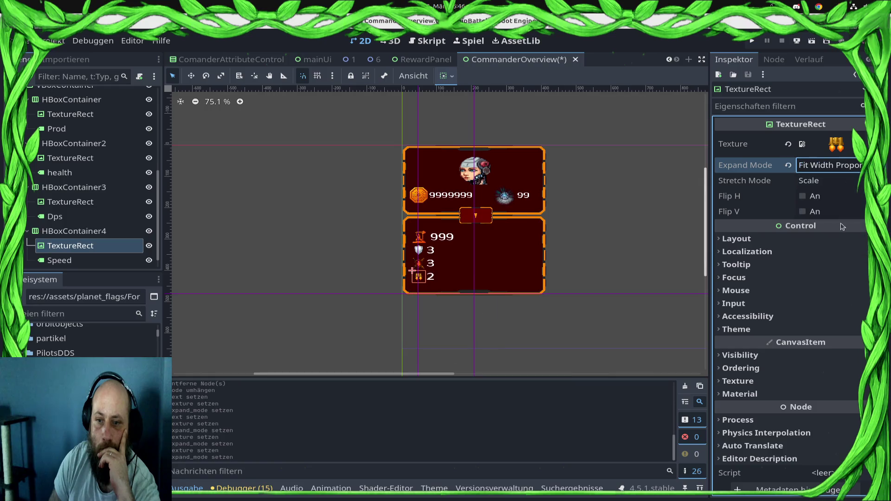
- Select the VBoxContainer holding all stat rows and save the CommanderOverview scene
{"action": "left_click", "coordinate": [487, 239]}
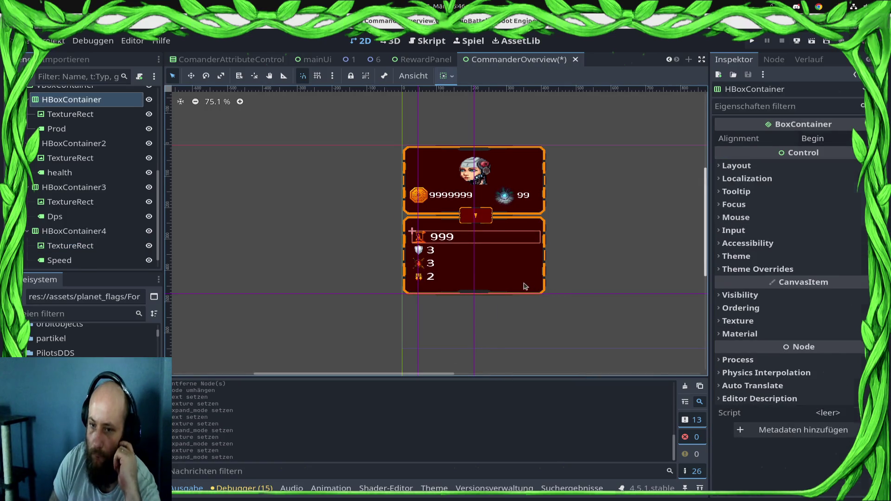
{"action": "left_click", "coordinate": [525, 286]}
{"action": "left_click", "coordinate": [493, 260]}
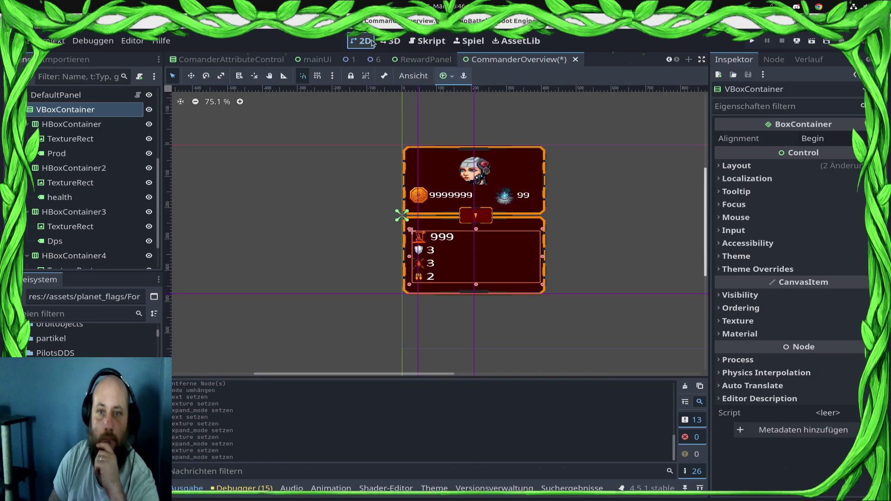
{"action": "key", "text": "ctrl+s"}
- In CommanderOverview.gd, replace the Prod label path on line 11 with the node's current path
{"action": "left_click", "coordinate": [431, 40]}
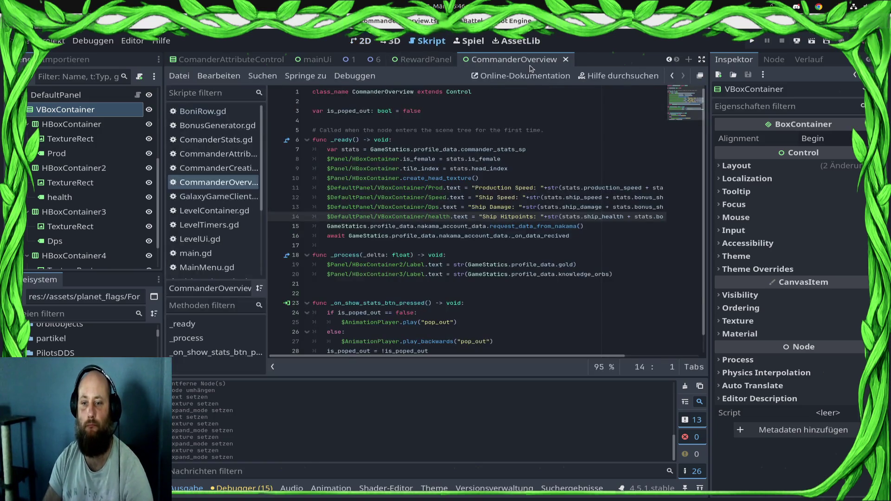
{"action": "left_click", "coordinate": [446, 188]}
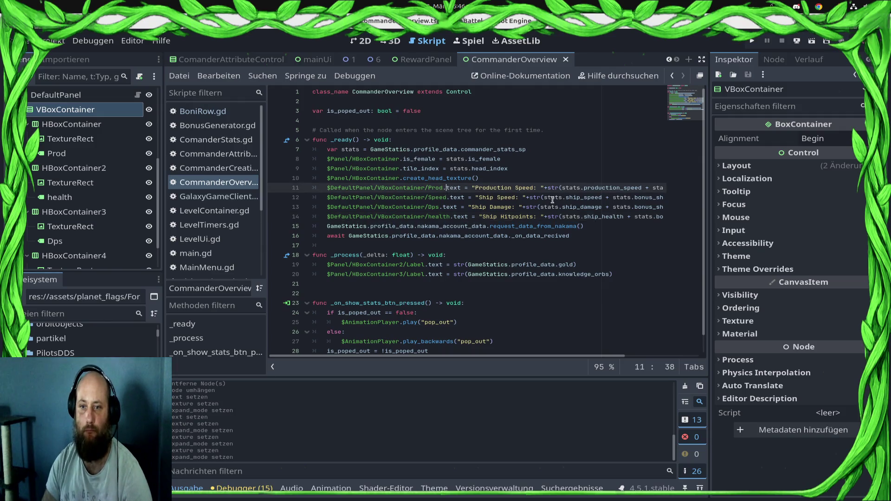
{"action": "key", "text": "shift+Home"}
{"action": "key", "text": "BackSpace"}
{"action": "mouse_move", "coordinate": [93, 155]}
{"action": "left_mouse_down"}
{"action": "mouse_move", "coordinate": [334, 190]}
{"action": "mouse_move", "coordinate": [278, 185]}
{"action": "mouse_move", "coordinate": [209, 153]}
{"action": "mouse_move", "coordinate": [48, 159]}
{"action": "mouse_move", "coordinate": [337, 197]}
{"action": "mouse_move", "coordinate": [327, 189]}
{"action": "left_mouse_up"}
- Replace the Speed label path on line 12 with the node's new HBoxContainer path
{"action": "left_click", "coordinate": [447, 197]}
{"action": "key", "text": "shift+Home"}
{"action": "key", "text": "BackSpace"}
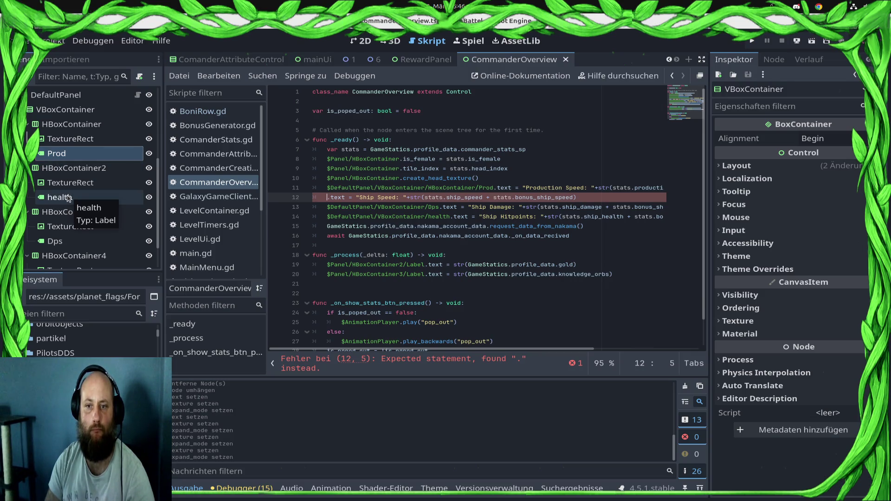
{"action": "mouse_move", "coordinate": [72, 199]}
{"action": "left_mouse_down"}
{"action": "mouse_move", "coordinate": [339, 213]}
{"action": "mouse_move", "coordinate": [327, 197]}
{"action": "mouse_move", "coordinate": [70, 201]}
{"action": "left_mouse_up"}
{"action": "scroll", "coordinate": [85, 224], "scroll_direction": "down", "scroll_amount": 2}
{"action": "left_click_drag", "start_coordinate": [60, 245], "coordinate": [327, 198]}
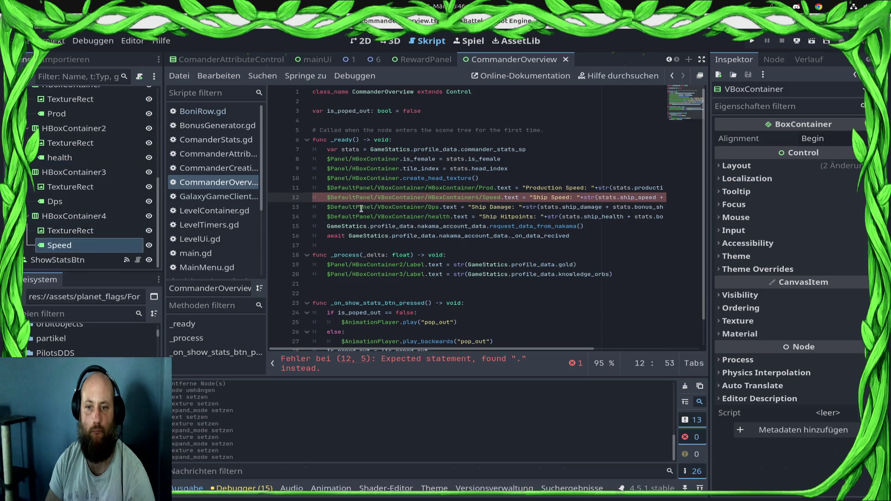
- Insert /HBoxContainer4 into the Dps and health paths on lines 13–14, then save the script
{"action": "left_click", "coordinate": [425, 207]}
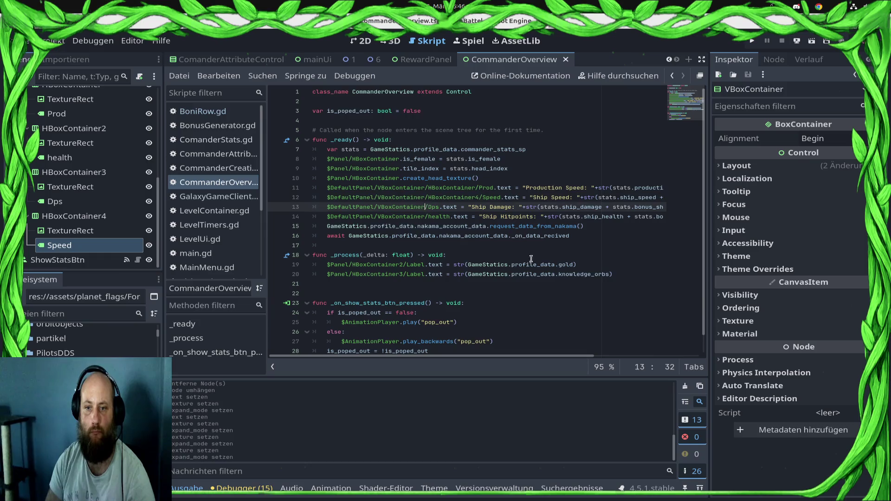
{"action": "type", "text": "/HBoxContainer4"}
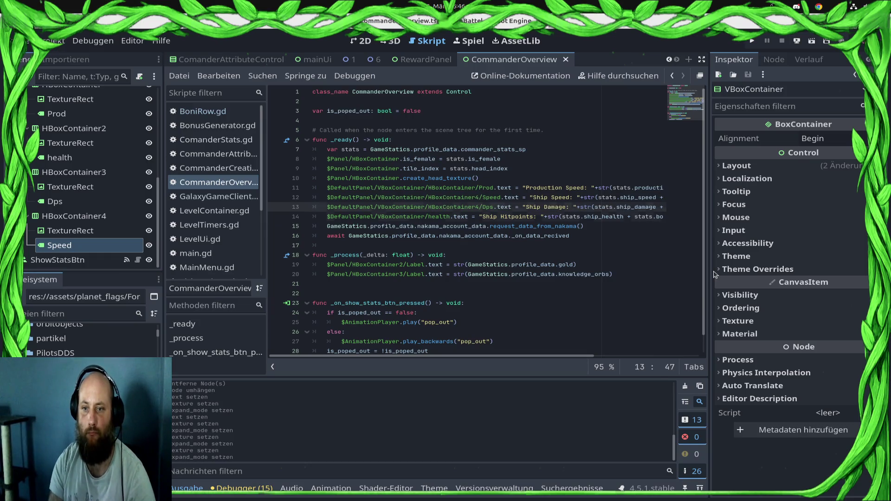
{"action": "key", "text": "Down"}
{"action": "type", "text": "/HBoxContainer4"}
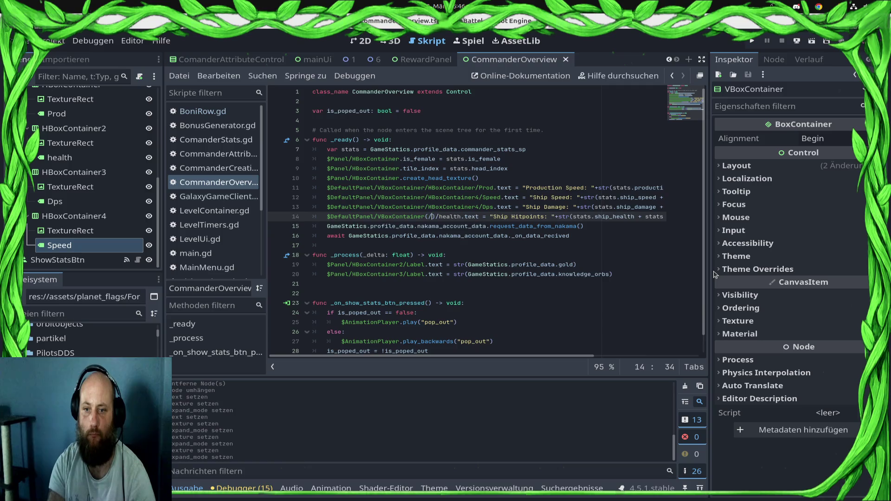
{"action": "key", "text": "ctrl+s"}
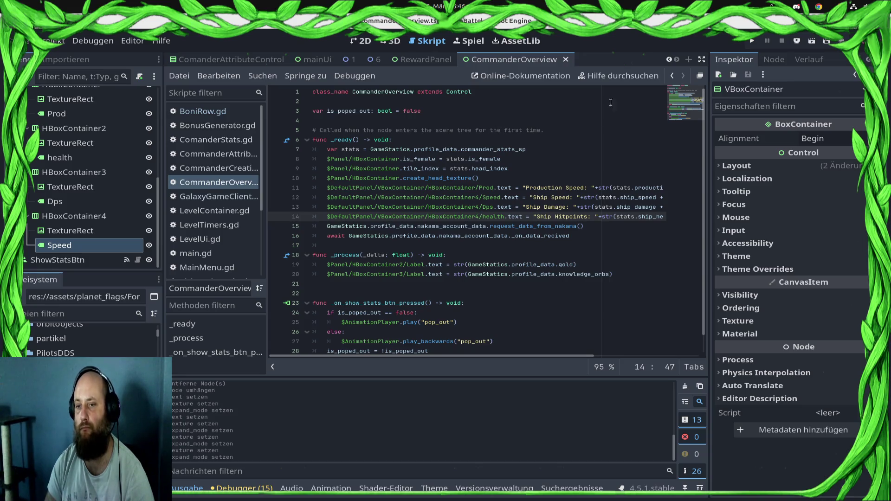
{"action": "left_click", "coordinate": [752, 41]}
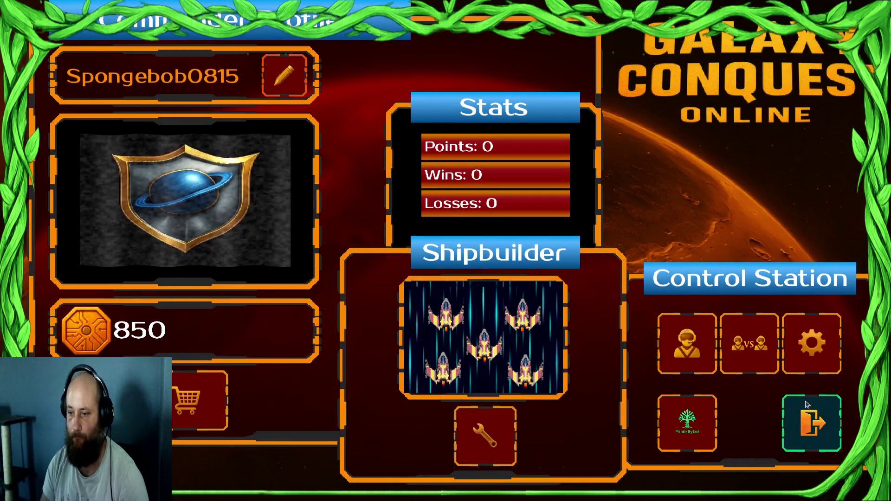
{"action": "left_click", "coordinate": [807, 407]}
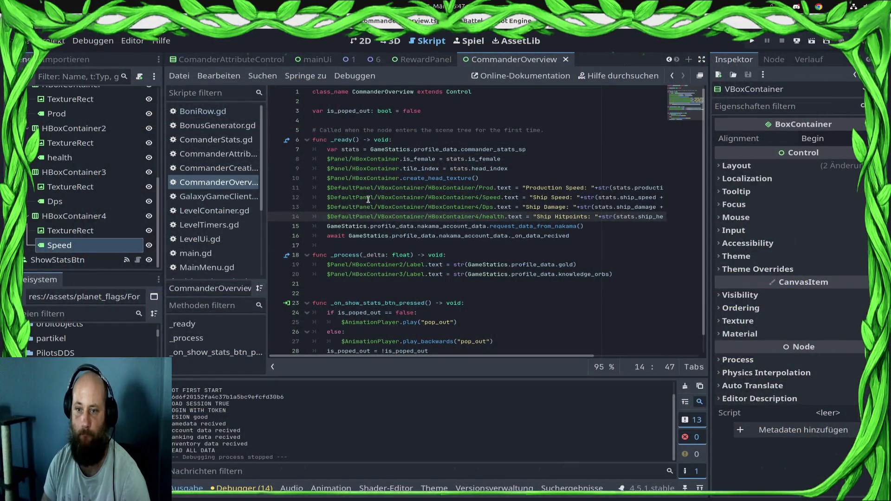
{"action": "left_click", "coordinate": [55, 202]}
- Duplicate the Speed row HBoxContainer4 to create a fifth stat row
{"action": "left_click", "coordinate": [70, 231]}
{"action": "left_click", "coordinate": [54, 202]}
{"action": "left_click", "coordinate": [113, 218]}
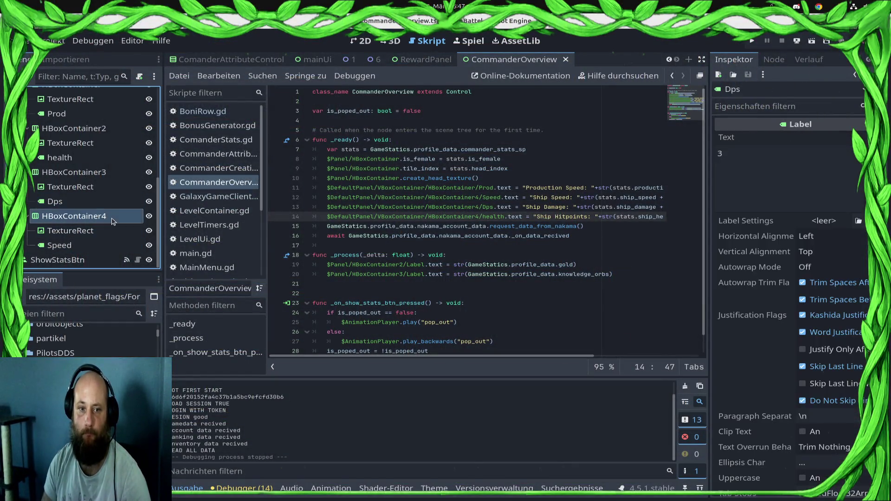
{"action": "key", "text": "ctrl+d"}
- Filter the files for 'ted', give the new row's icon the green round texture, and save
{"action": "left_click", "coordinate": [87, 313]}
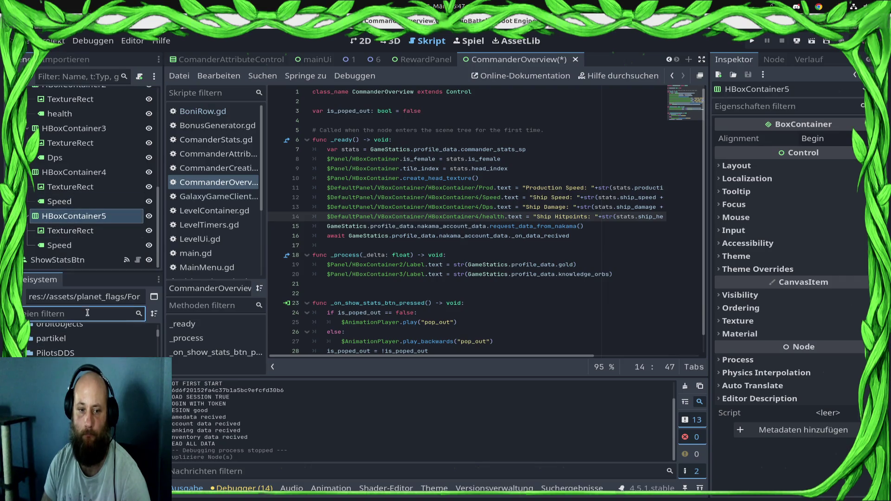
{"action": "key", "text": "ctrl+v"}
{"action": "scroll", "coordinate": [106, 325], "scroll_direction": "down", "scroll_amount": 10}
{"action": "type", "text": "ted"}
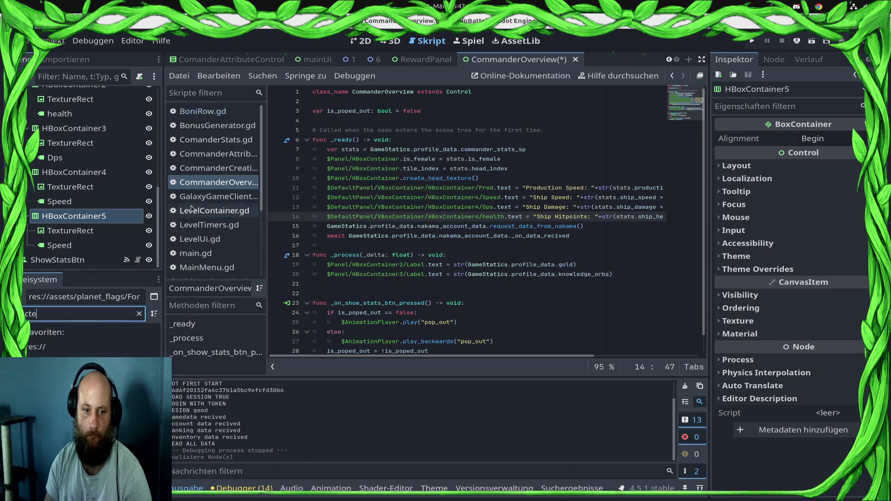
{"action": "left_click", "coordinate": [88, 230]}
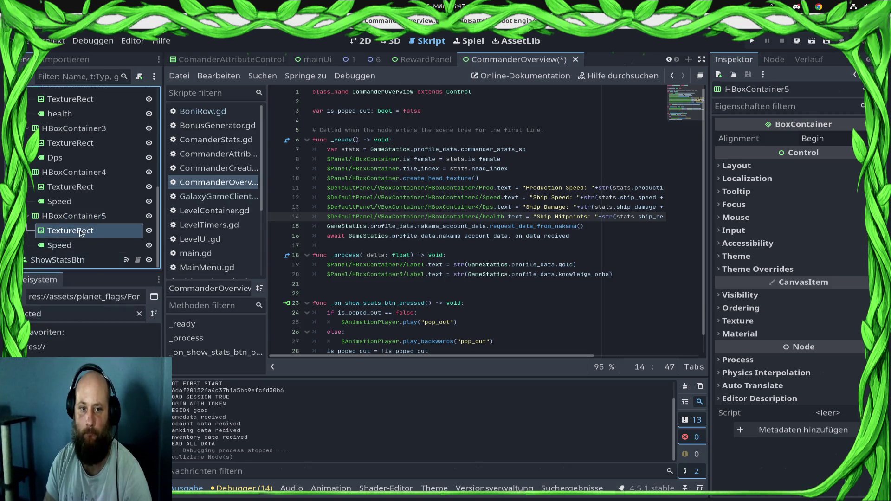
{"action": "mouse_move", "coordinate": [93, 367]}
{"action": "left_mouse_down"}
{"action": "mouse_move", "coordinate": [288, 350]}
{"action": "mouse_move", "coordinate": [812, 179]}
{"action": "mouse_move", "coordinate": [833, 145]}
{"action": "left_mouse_up"}
{"action": "key", "text": "ctrl+s"}
- Nudge the stat-rows VBoxContainer up to (29, 28) so all five rows fit, and save
{"action": "left_click", "coordinate": [362, 41]}
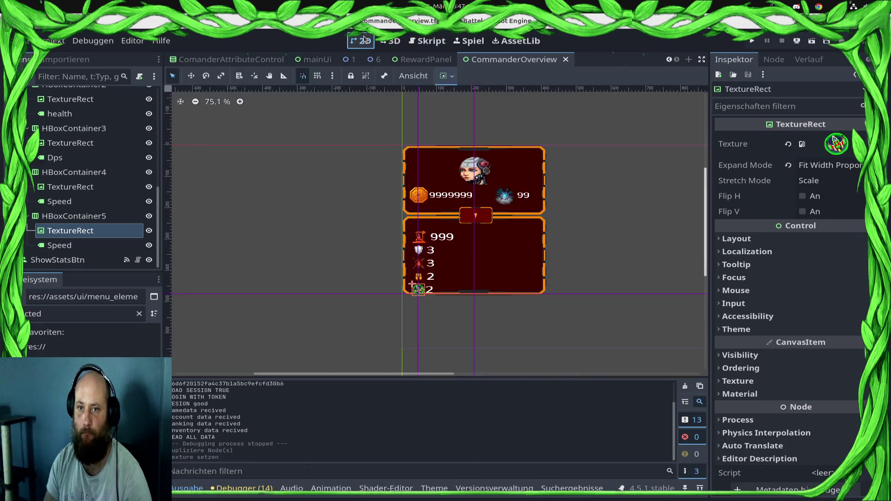
{"action": "left_click", "coordinate": [552, 286]}
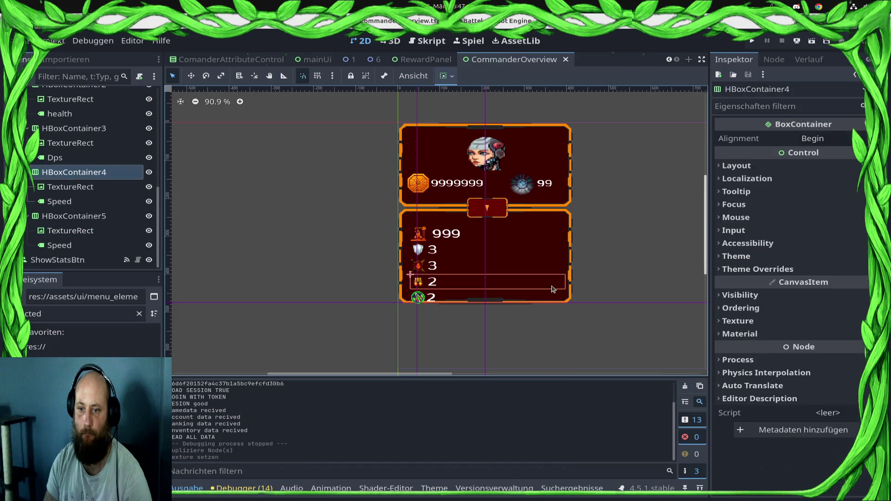
{"action": "left_click", "coordinate": [539, 298]}
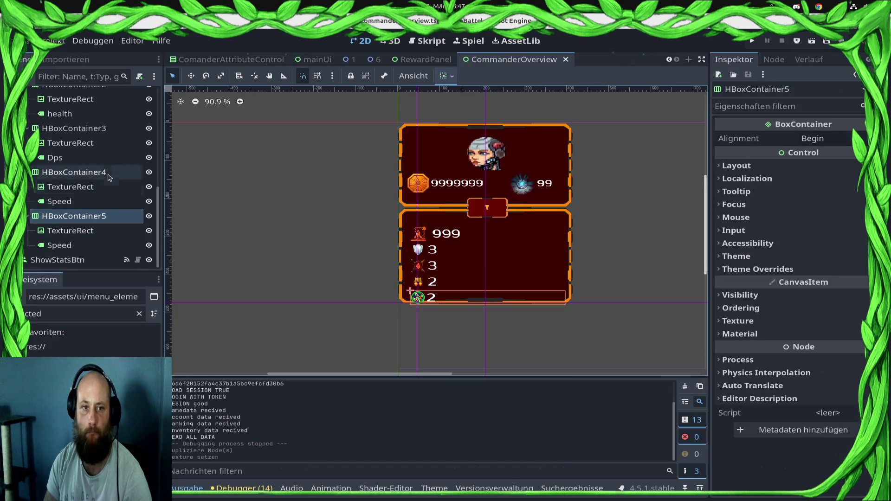
{"action": "scroll", "coordinate": [74, 181], "scroll_direction": "up", "scroll_amount": 5}
{"action": "left_click", "coordinate": [74, 169]}
{"action": "left_click", "coordinate": [77, 181]}
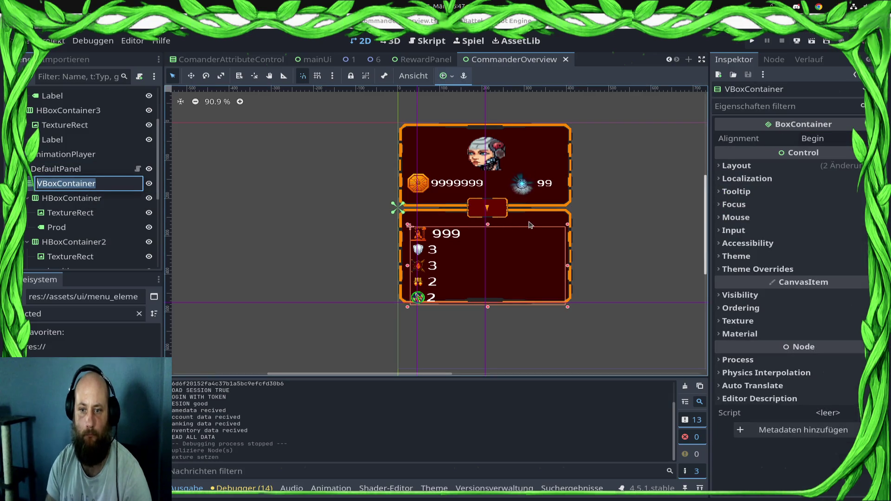
{"action": "key", "text": "F2"}
{"action": "left_click", "coordinate": [83, 183]}
{"action": "key", "text": "Up"}
{"action": "key", "text": "Up"}
{"action": "key", "text": "Up"}
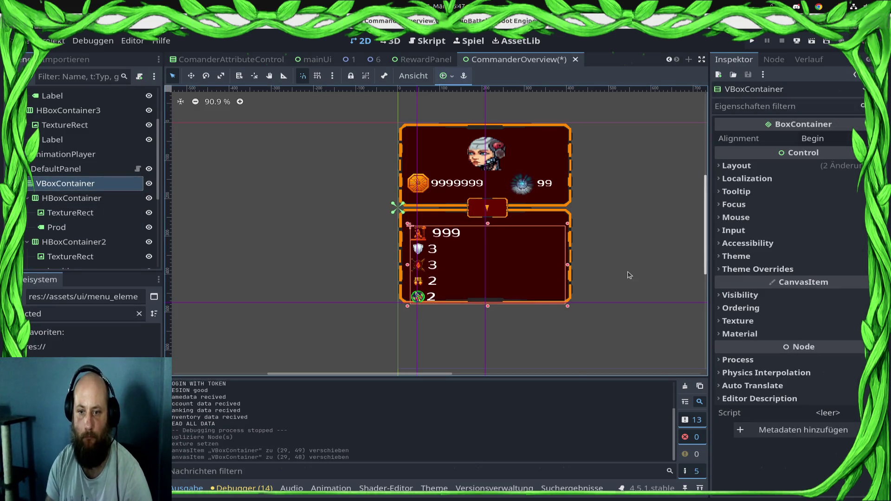
{"action": "key", "text": "Up"}
{"action": "key", "text": "Up"}
{"action": "key", "text": "Up"}
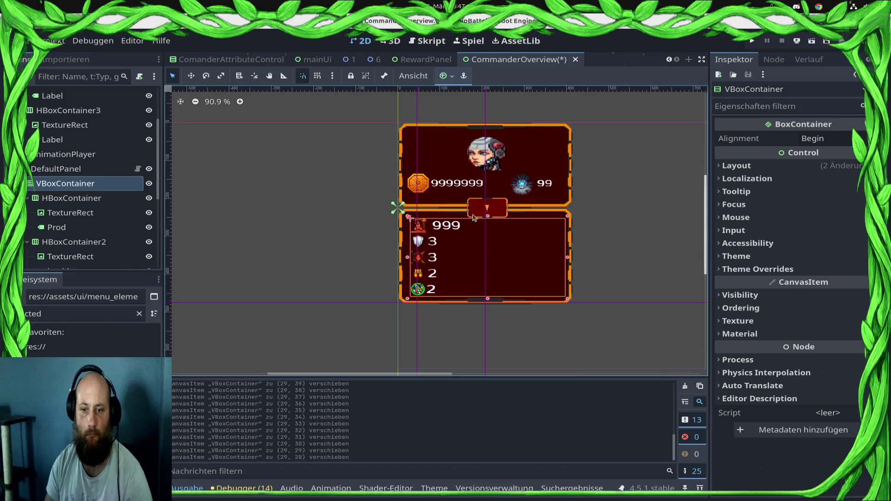
{"action": "key", "text": "ctrl+s"}
{"action": "scroll", "coordinate": [37, 205], "scroll_direction": "down", "scroll_amount": 5}
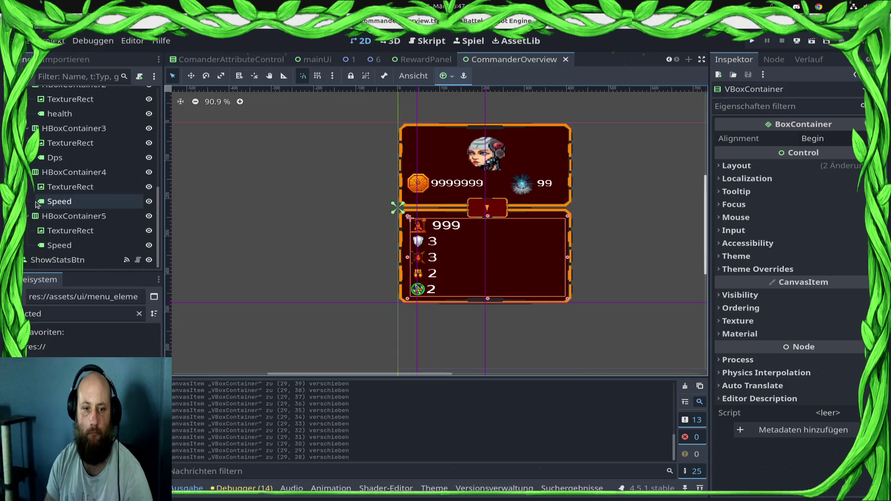
- Rename the fifth row's label to ShootingSpeed and save the scene
{"action": "left_click", "coordinate": [60, 251]}
{"action": "left_click", "coordinate": [118, 246]}
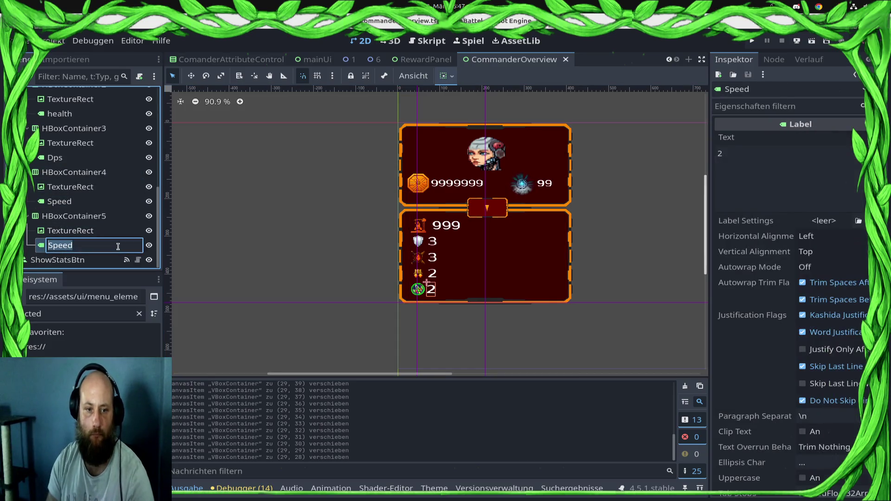
{"action": "type", "text": "Shoot"}
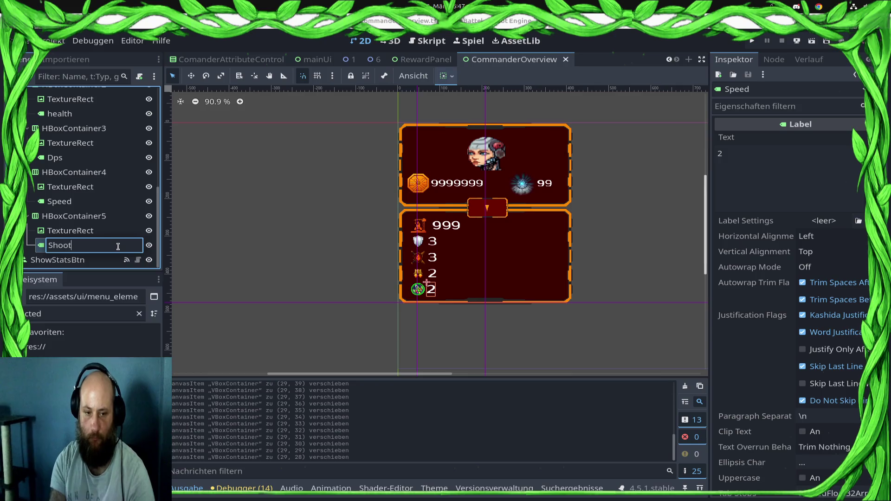
{"action": "type", "text": "ed"}
{"action": "key", "text": "Return"}
{"action": "key", "text": "ctrl+s"}
- In CommanderOverview.gd, duplicate the hitpoints line and make it use bonus_shooting_speed
{"action": "left_click", "coordinate": [388, 45]}
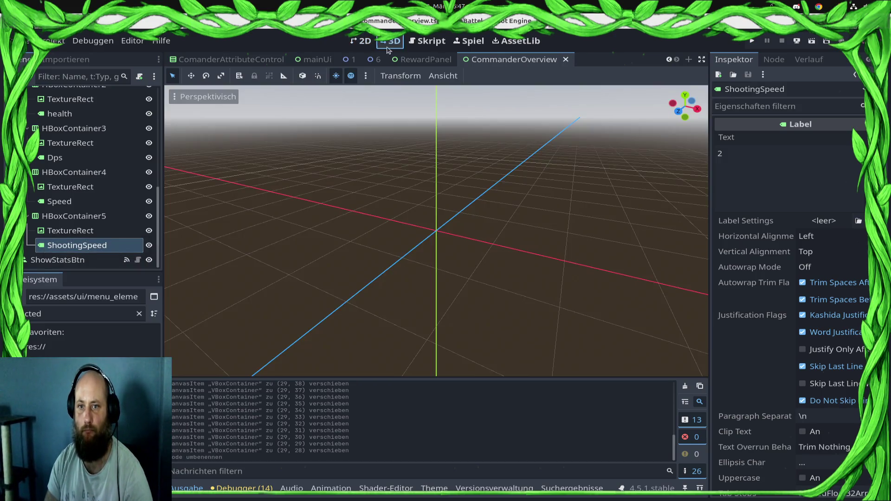
{"action": "left_click", "coordinate": [427, 41]}
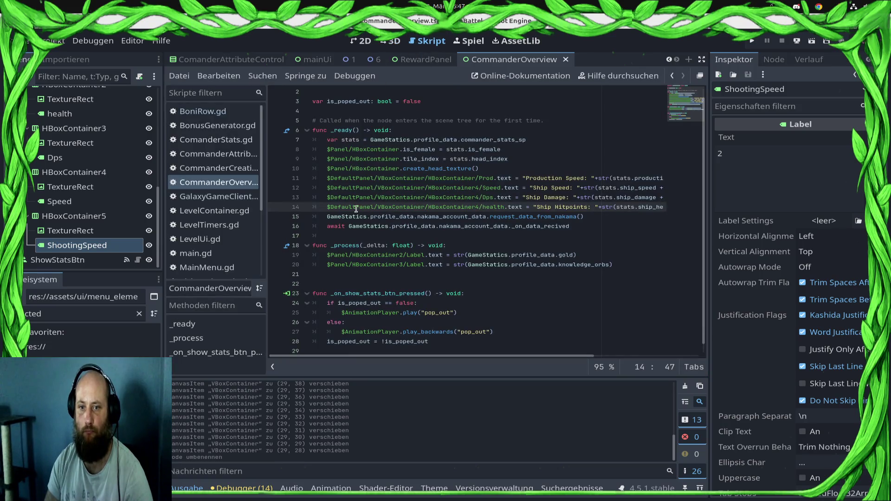
{"action": "key", "text": "ctrl+alt+Down"}
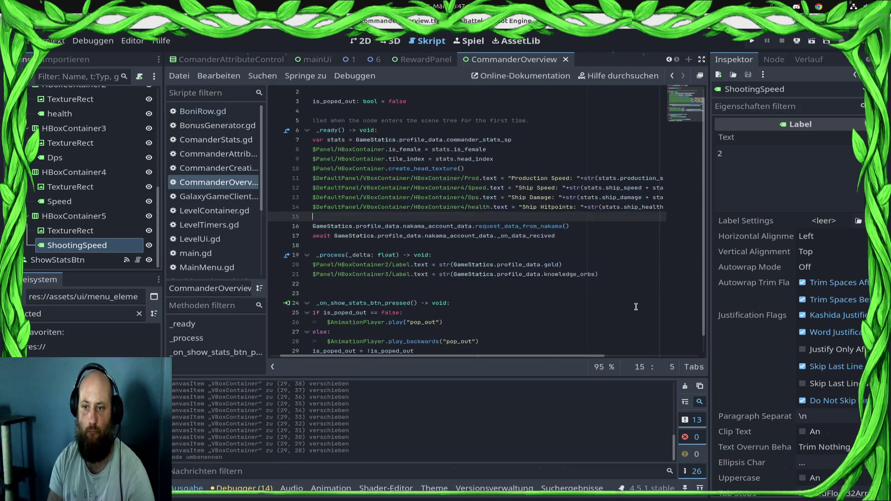
{"action": "key", "text": "shift+Left"}
{"action": "key", "text": "shift+Left"}
{"action": "key", "text": "shift+Left"}
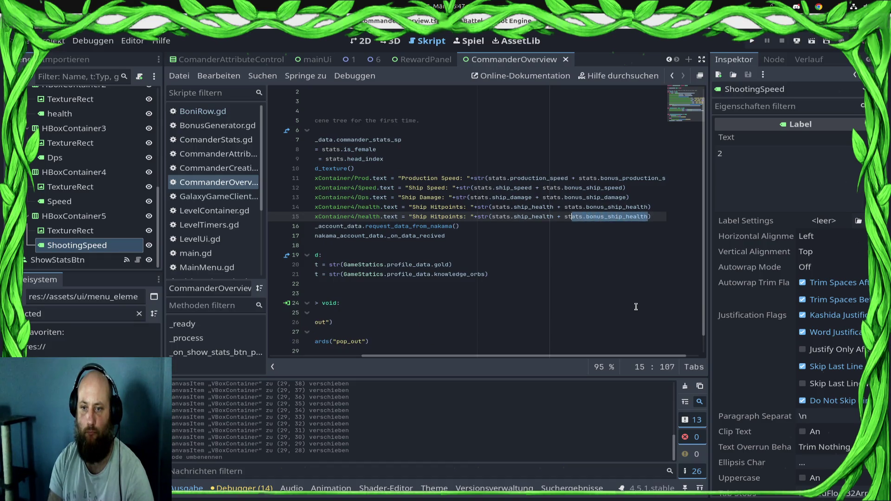
{"action": "key", "text": "BackSpace"}
{"action": "type", "text": "sh"}
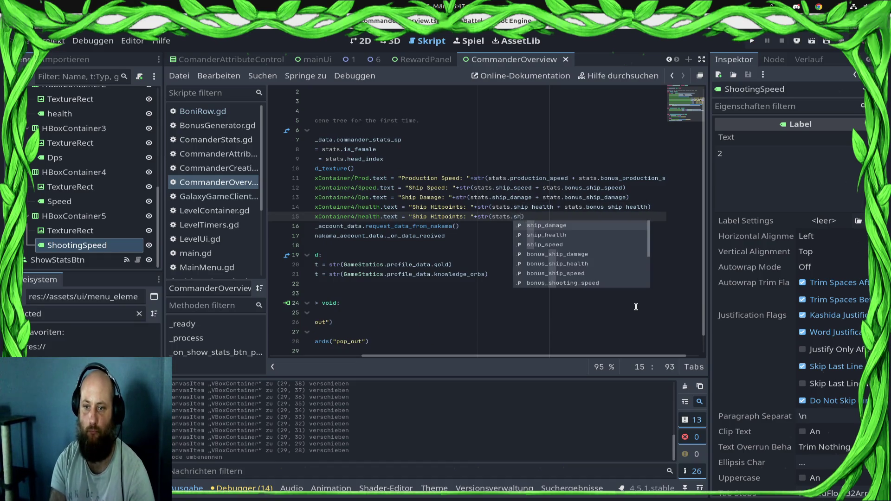
{"action": "key", "text": "BackSpace"}
{"action": "key", "text": "BackSpace"}
{"action": "type", "text": "boi"}
{"action": "key", "text": "Down"}
{"action": "key", "text": "Down"}
{"action": "key", "text": "Down"}
{"action": "key", "text": "Return"}
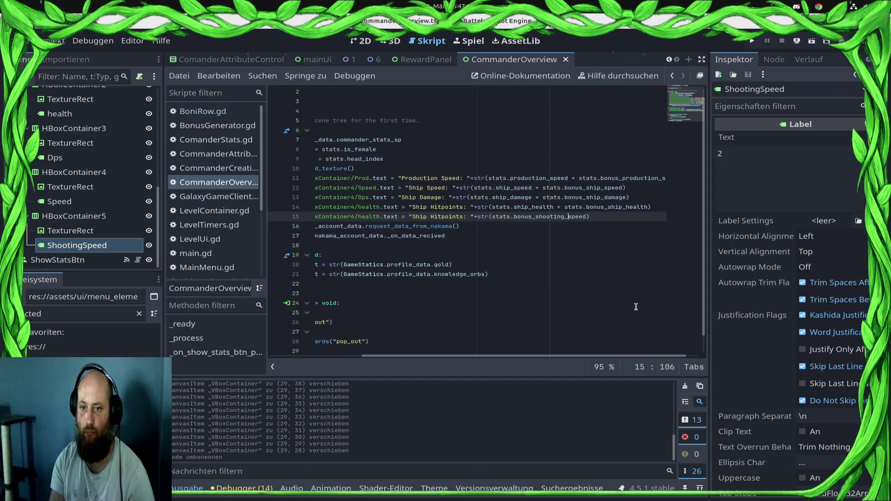
- Remove the 'Ship Hitpoints' prefixes from both lines and the 'Ship Damage' prefix
{"action": "key", "text": "ctrl+shift+Left"}
{"action": "key", "text": "ctrl+shift+Left"}
{"action": "key", "text": "ctrl+shift+Left"}
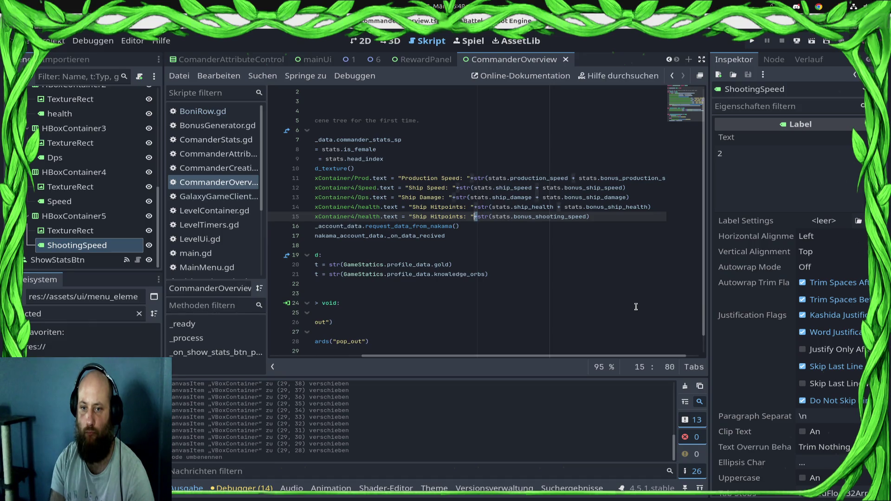
{"action": "key", "text": "BackSpace"}
{"action": "key", "text": "Up"}
{"action": "key", "text": "ctrl+shift+Right"}
{"action": "key", "text": "ctrl+shift+Right"}
{"action": "key", "text": "ctrl+shift+Right"}
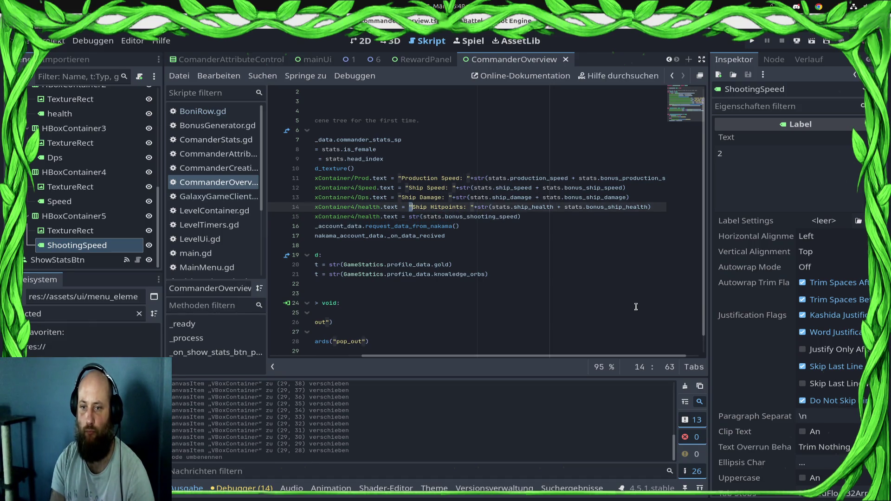
{"action": "key", "text": "BackSpace"}
{"action": "key", "text": "Up"}
{"action": "key", "text": "ctrl+Left"}
{"action": "key", "text": "ctrl+shift+Right"}
{"action": "key", "text": "ctrl+shift+Right"}
{"action": "key", "text": "BackSpace"}
- Remove the 'Ship Speed' and 'Production Speed' prefixes so the labels show bare numbers
{"action": "key", "text": "Up"}
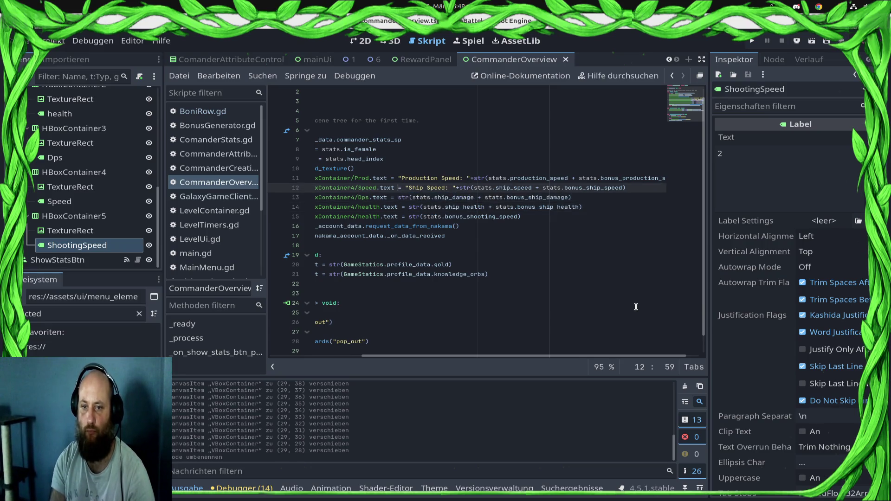
{"action": "key", "text": "ctrl+shift+Right"}
{"action": "key", "text": "ctrl+shift+Right"}
{"action": "key", "text": "ctrl+shift+Right"}
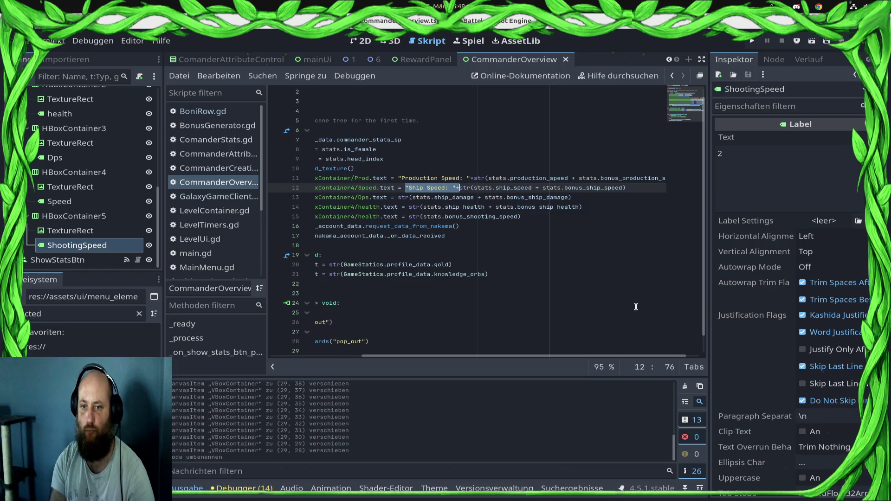
{"action": "key", "text": "BackSpace"}
{"action": "key", "text": "Up"}
{"action": "key", "text": "ctrl+shift+Right"}
{"action": "key", "text": "ctrl+shift+Right"}
{"action": "key", "text": "ctrl+shift+Right"}
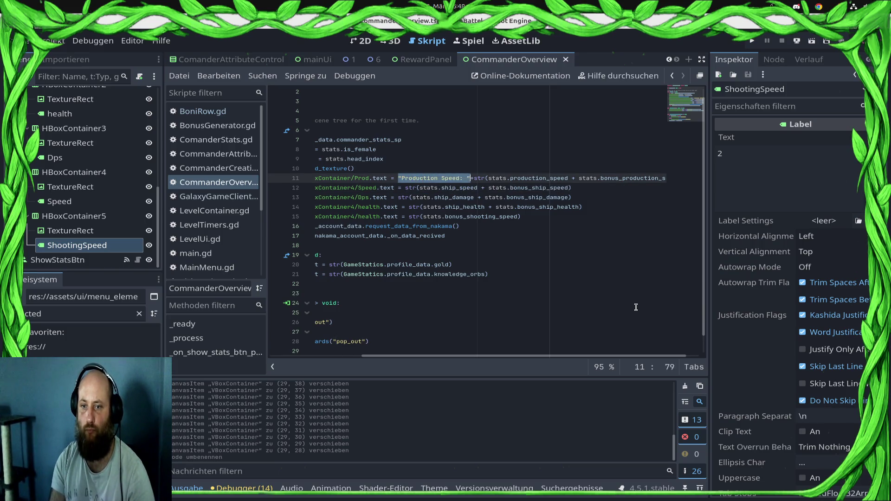
{"action": "key", "text": "BackSpace"}
{"action": "key", "text": "Up"}
{"action": "key", "text": "Down"}
{"action": "key", "text": "Down"}
{"action": "key", "text": "Down"}
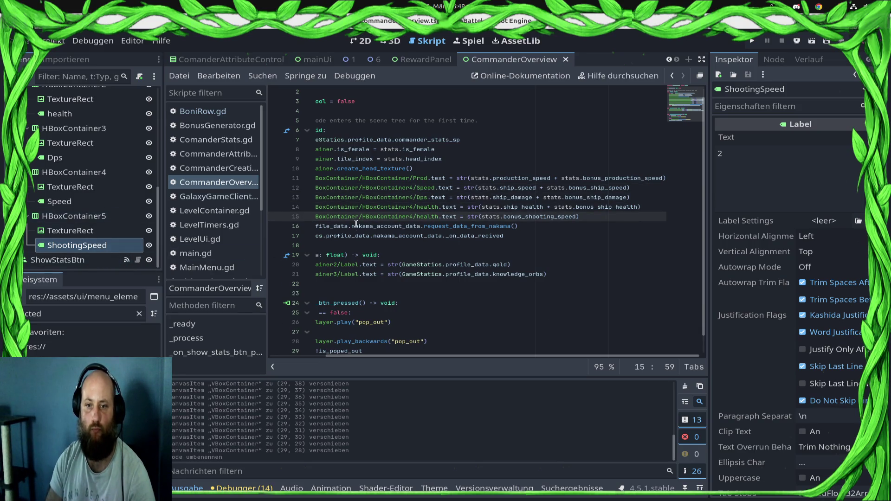
{"action": "left_click", "coordinate": [435, 188]}
{"action": "scroll", "coordinate": [422, 187], "scroll_direction": "up", "scroll_amount": 1}
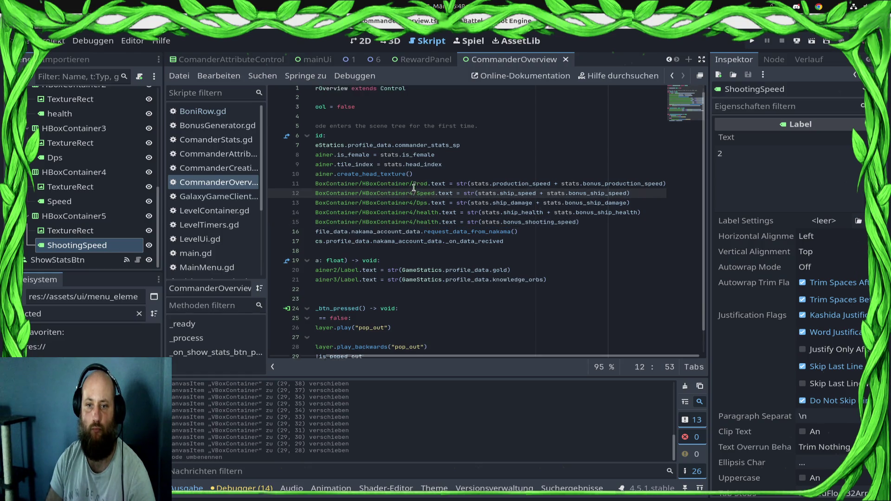
{"action": "left_click_drag", "start_coordinate": [421, 188], "coordinate": [1, 163]}
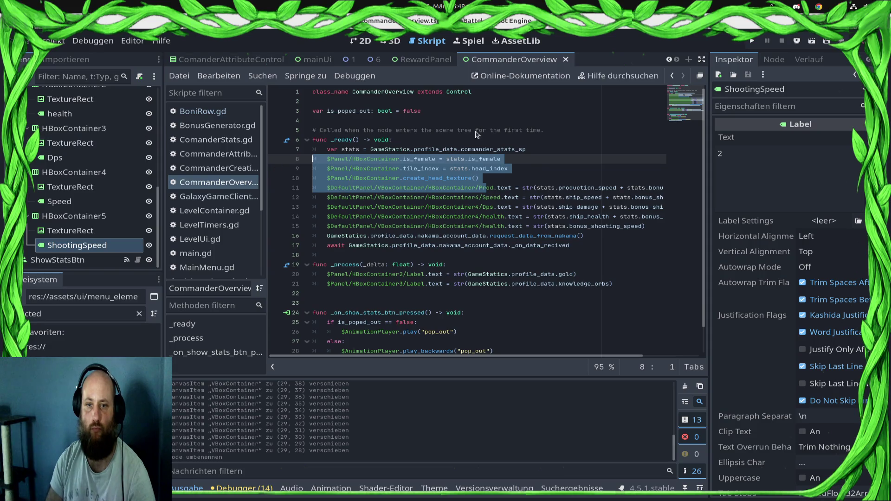
{"action": "scroll", "coordinate": [63, 160], "scroll_direction": "up", "scroll_amount": 4}
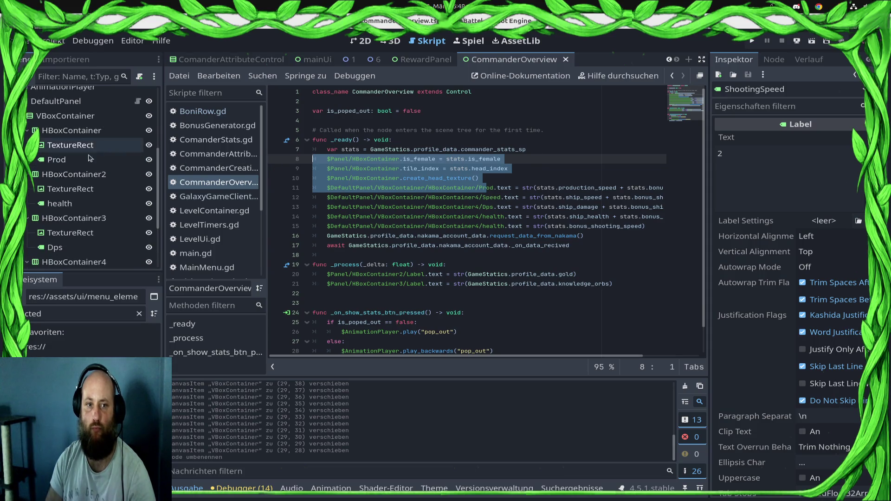
{"action": "left_click_drag", "start_coordinate": [63, 159], "coordinate": [367, 121]}
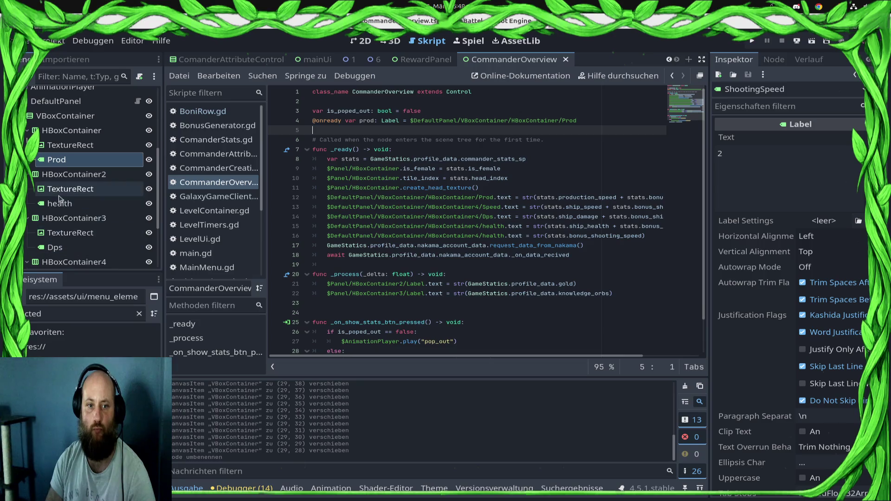
{"action": "left_click_drag", "start_coordinate": [59, 210], "coordinate": [352, 131]}
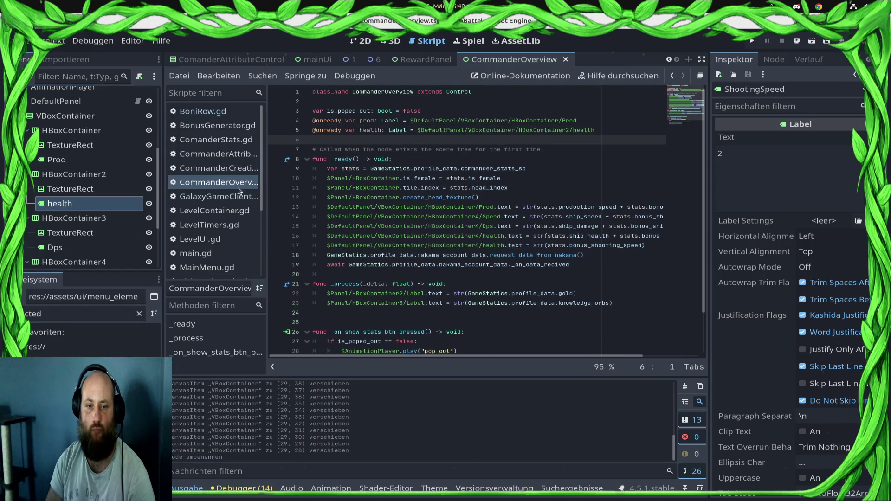
{"action": "left_click_drag", "start_coordinate": [78, 246], "coordinate": [346, 148]}
{"action": "scroll", "coordinate": [72, 247], "scroll_direction": "down", "scroll_amount": 3}
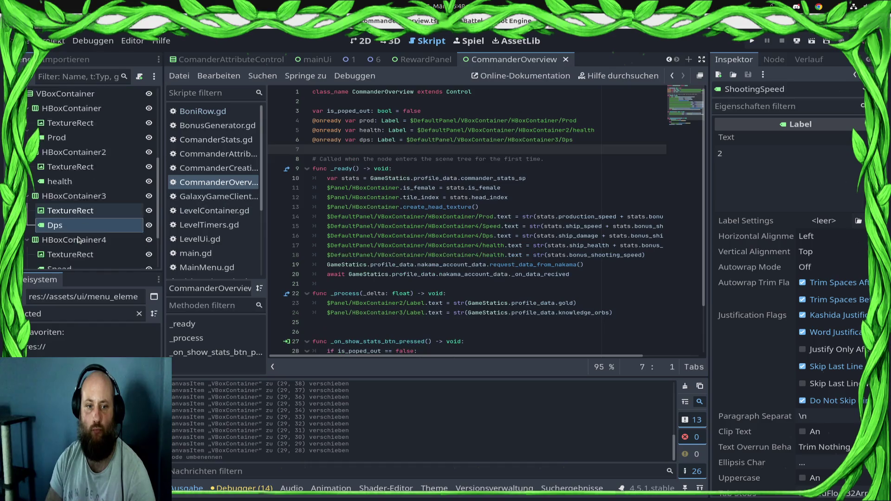
{"action": "left_click_drag", "start_coordinate": [72, 247], "coordinate": [364, 149]}
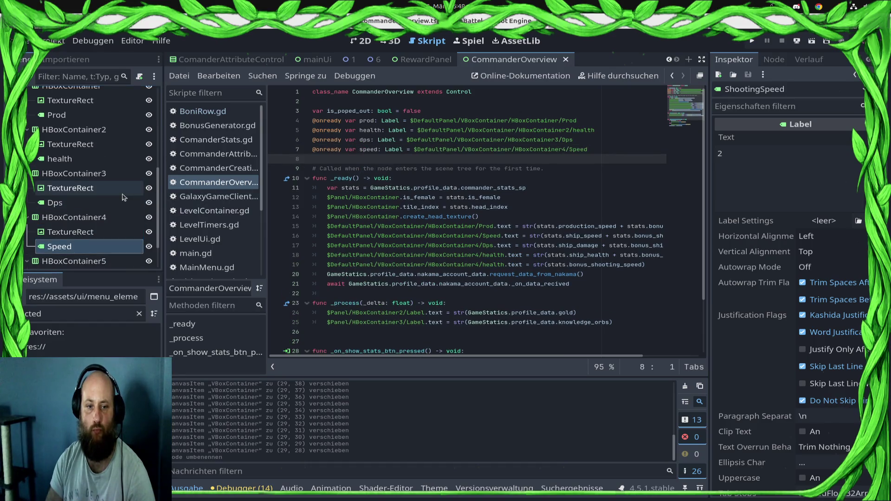
{"action": "scroll", "coordinate": [78, 254], "scroll_direction": "down", "scroll_amount": 3}
{"action": "mouse_move", "coordinate": [77, 245]}
{"action": "left_mouse_down"}
{"action": "mouse_move", "coordinate": [325, 183]}
{"action": "mouse_move", "coordinate": [315, 159]}
{"action": "left_mouse_up"}
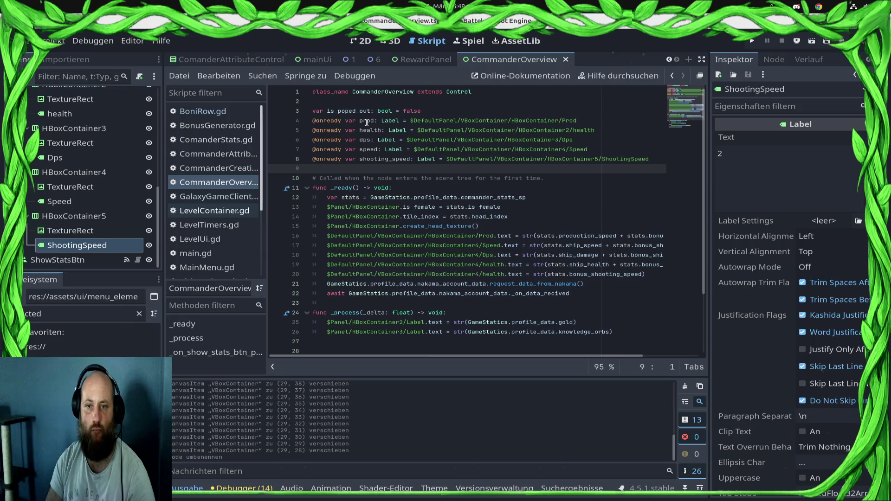
- Replace the Prod node path on line 16 with the prod variable
{"action": "double_click", "coordinate": [366, 120]}
{"action": "key", "text": "ctrl+c"}
{"action": "left_click_drag", "start_coordinate": [496, 236], "coordinate": [328, 236]}
{"action": "key", "text": "ctrl+v"}
- Replace the Health node path on line 19 of _ready with the health variable and save
{"action": "key", "text": "ctrl+s"}
{"action": "type", "text": "."}
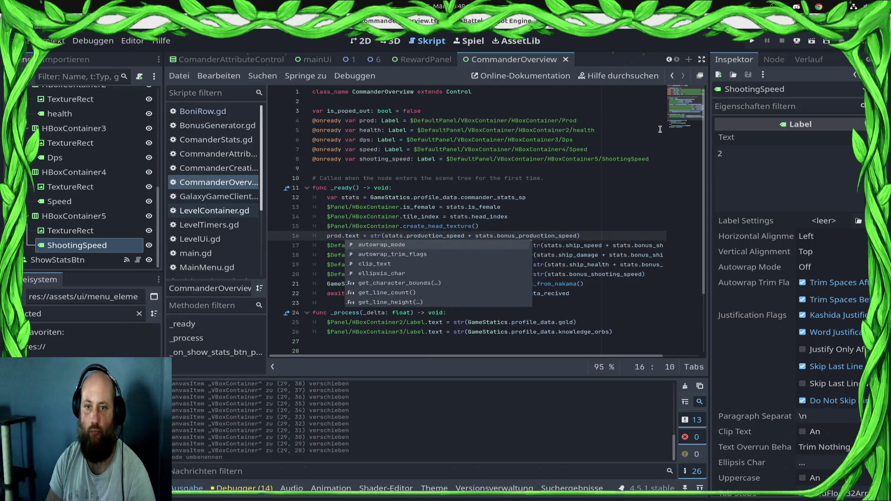
{"action": "left_click", "coordinate": [372, 139]}
{"action": "double_click", "coordinate": [369, 130]}
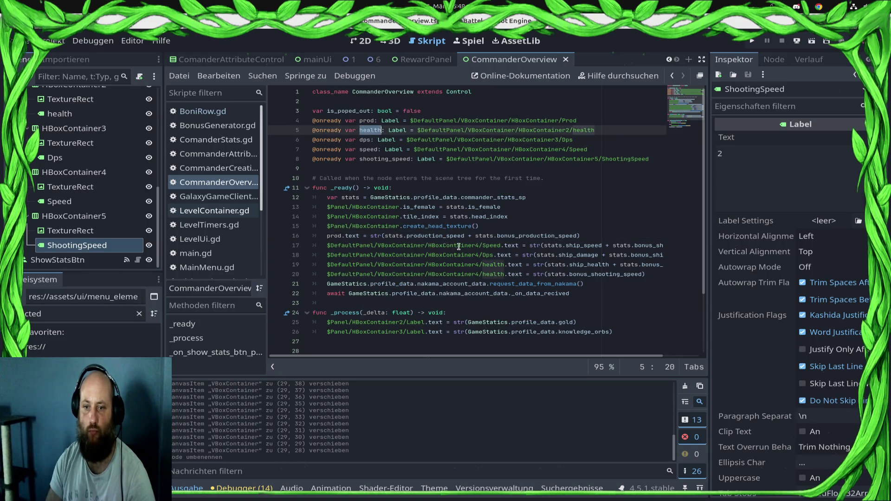
{"action": "left_click", "coordinate": [499, 246]}
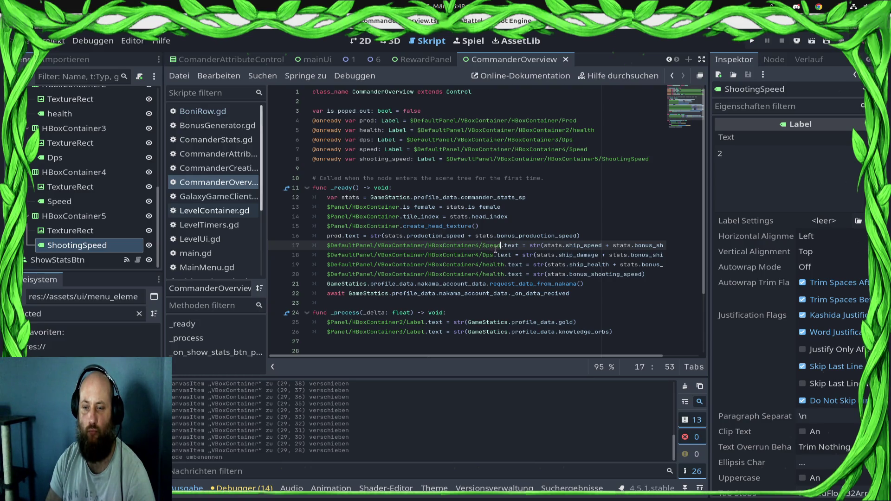
{"action": "left_click", "coordinate": [504, 265]}
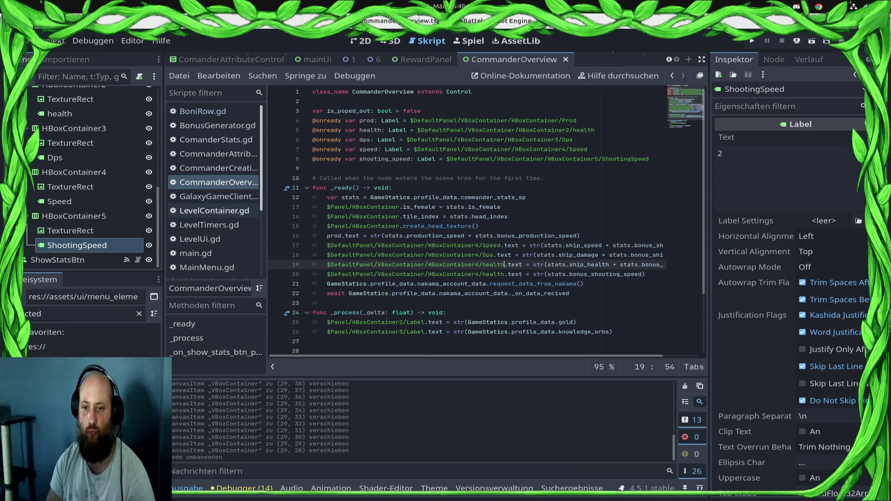
{"action": "key", "text": "shift+Home"}
{"action": "type", "text": "health"}
{"action": "key", "text": "ctrl+s"}
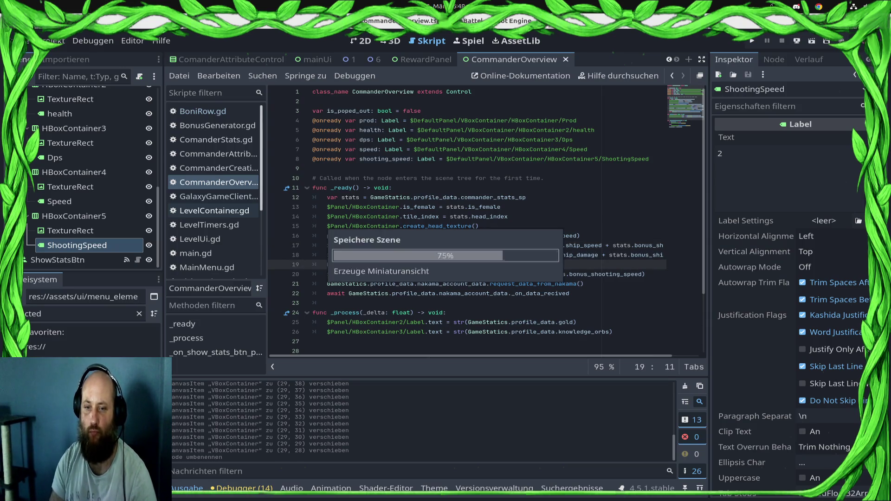
- Swap the Dps node path on line 18 for the dps variable and save
{"action": "double_click", "coordinate": [364, 139]}
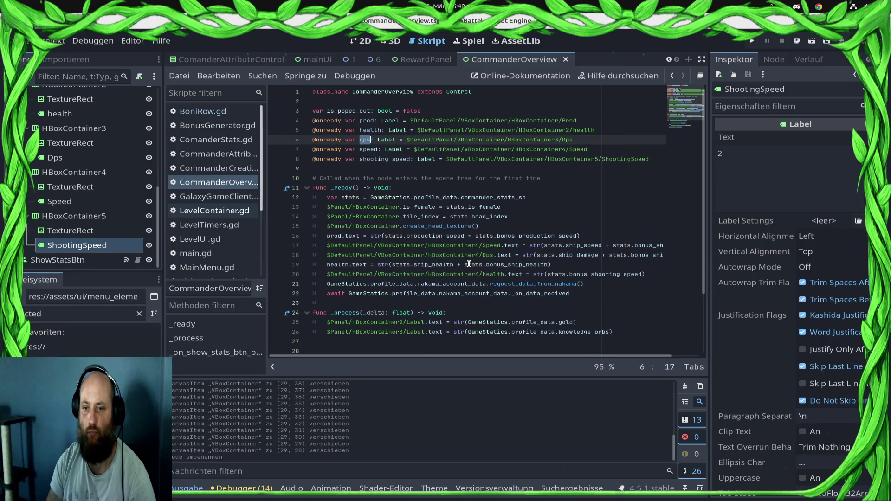
{"action": "left_click", "coordinate": [492, 255]}
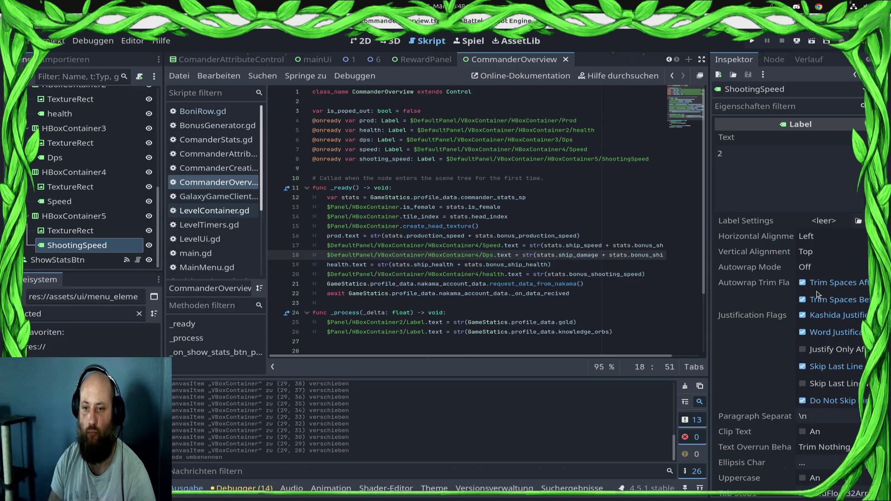
{"action": "key", "text": "shift+Home"}
{"action": "type", "text": "dps"}
{"action": "key", "text": "ctrl+s"}
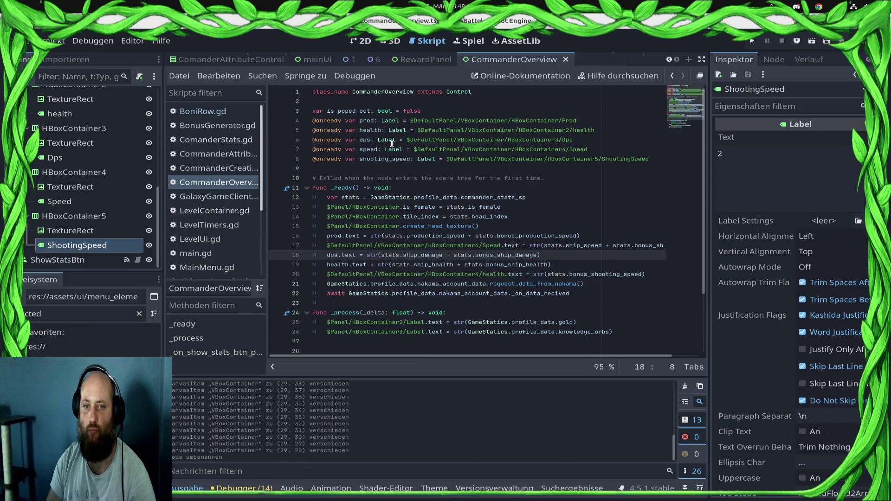
- Replace the Speed node path on line 17 with the speed variable
{"action": "left_click", "coordinate": [368, 149]}
{"action": "double_click", "coordinate": [368, 148]}
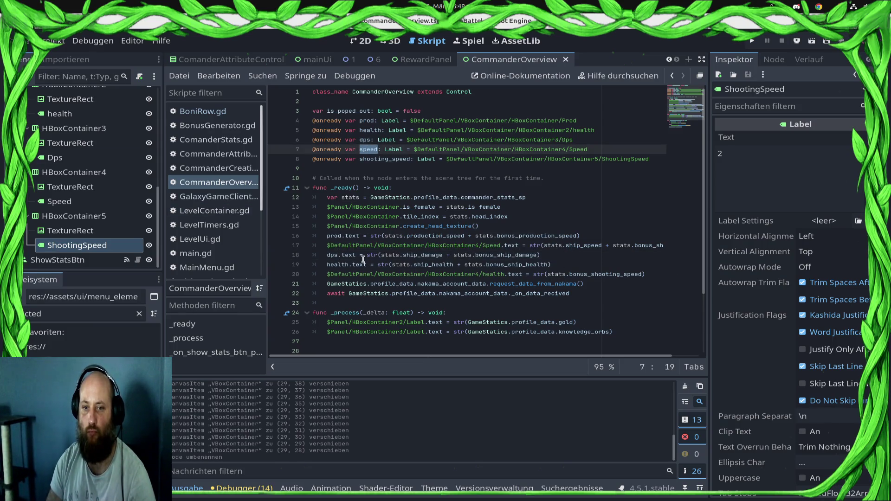
{"action": "left_click", "coordinate": [503, 246]}
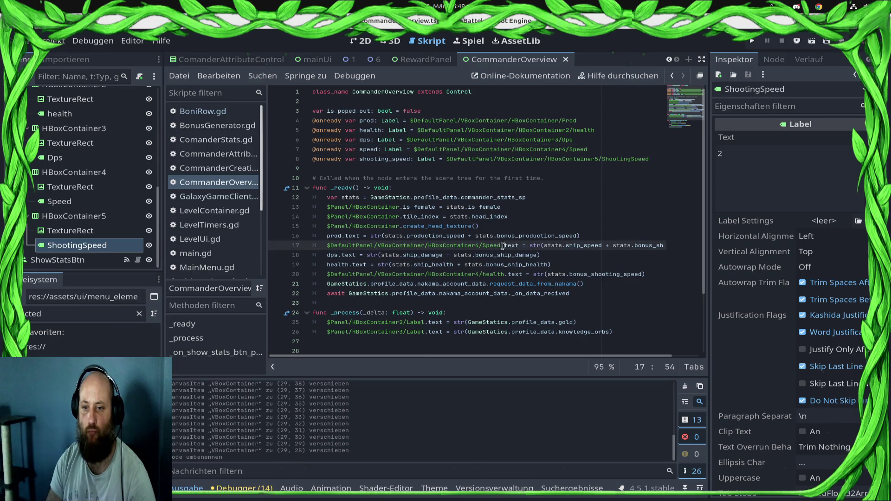
{"action": "key", "text": "shift+Home"}
{"action": "type", "text": "speed."}
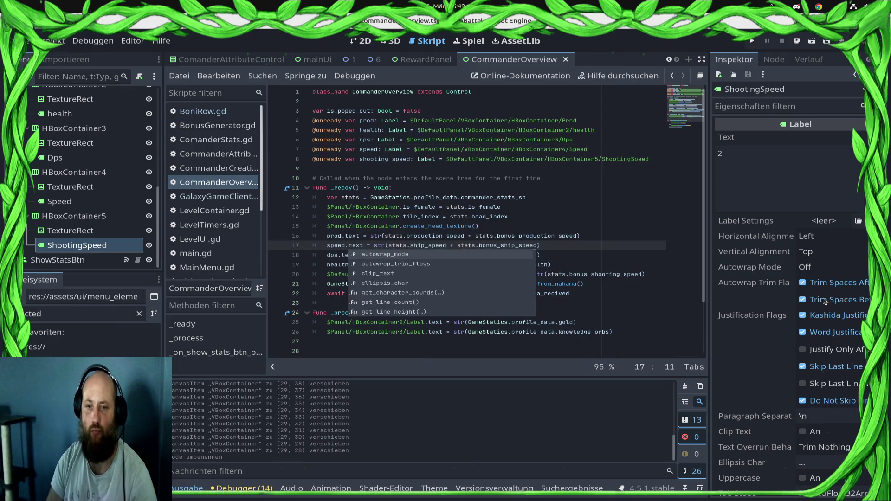
- Replace the node path on line 20 with the shooting_speed variable
{"action": "double_click", "coordinate": [385, 159]}
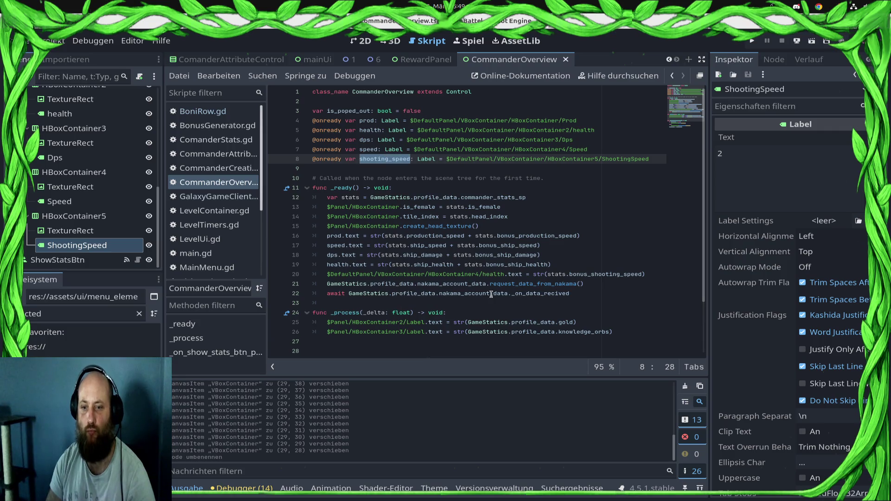
{"action": "left_click", "coordinate": [508, 275]}
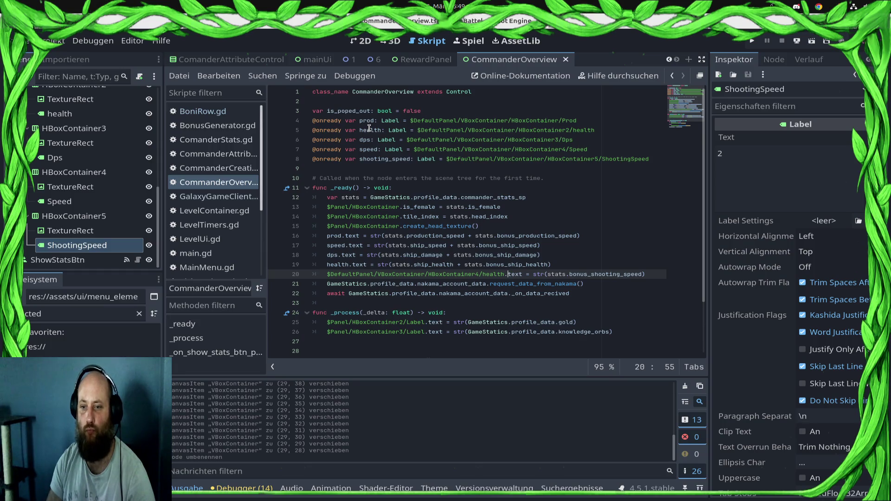
{"action": "double_click", "coordinate": [384, 159]}
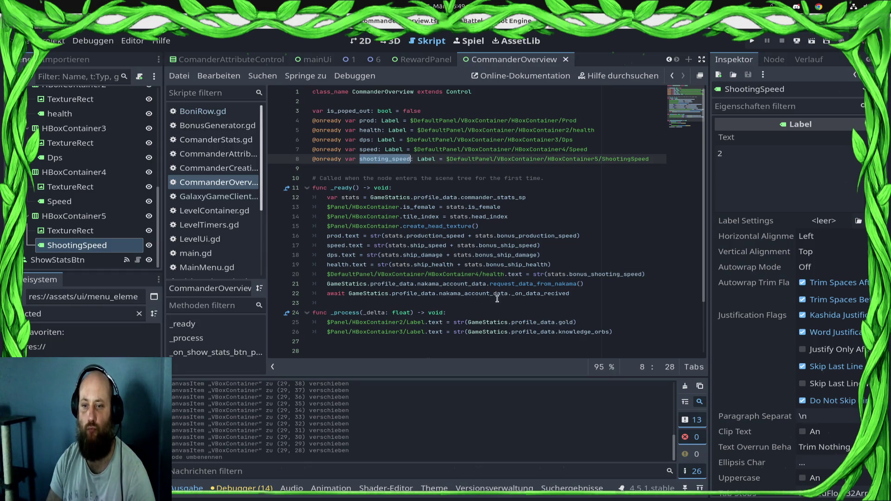
{"action": "left_click", "coordinate": [509, 274]}
{"action": "key", "text": "shift+Home"}
{"action": "key", "text": "ctrl+v"}
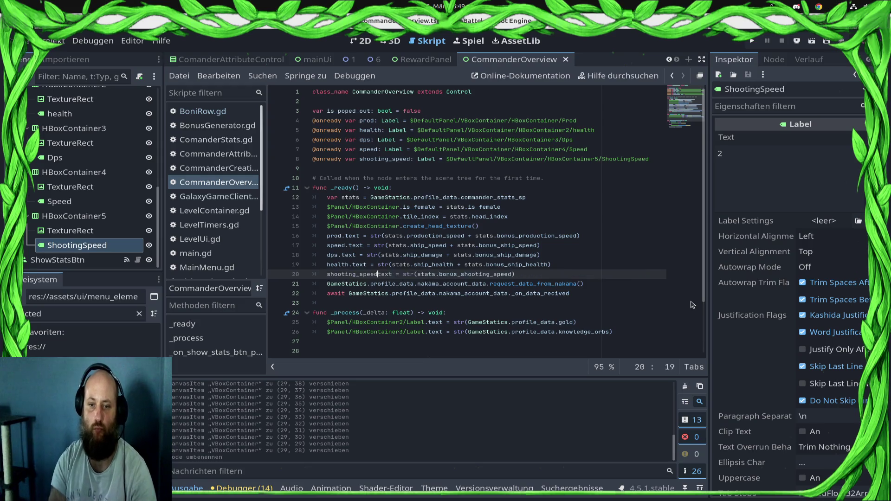
{"action": "type", "text": "."}
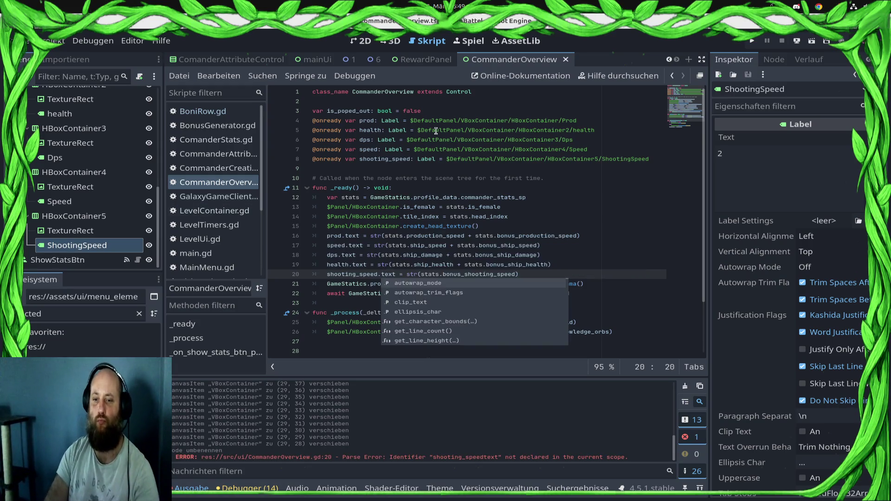
- Recheck the label declarations and the code below _ready, then open BoniRow.gd
{"action": "left_click", "coordinate": [647, 143]}
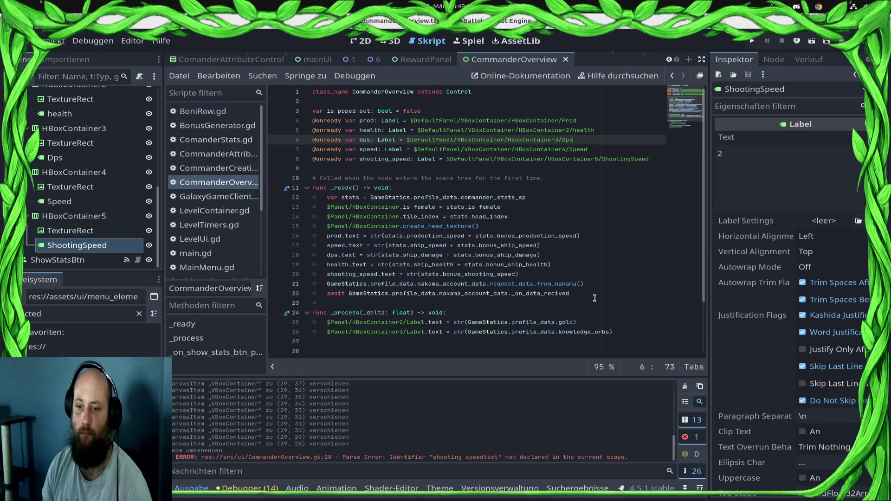
{"action": "scroll", "coordinate": [598, 297], "scroll_direction": "down", "scroll_amount": 2}
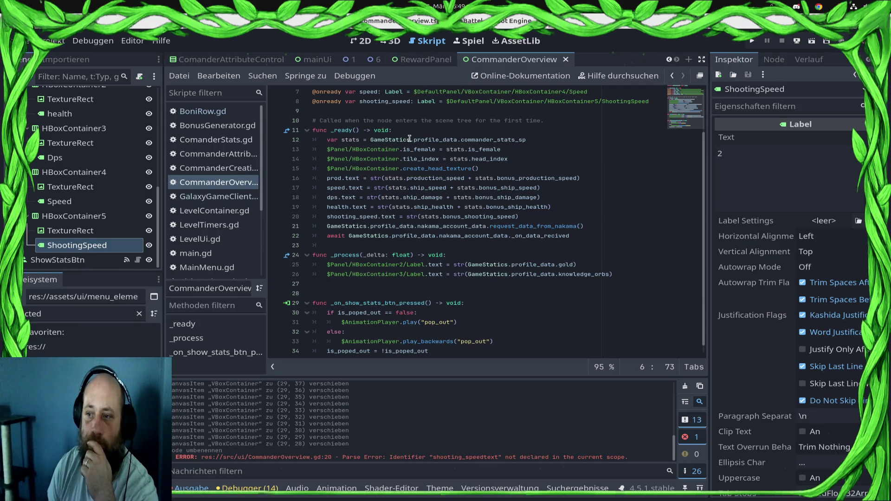
{"action": "mouse_move", "coordinate": [395, 135]}
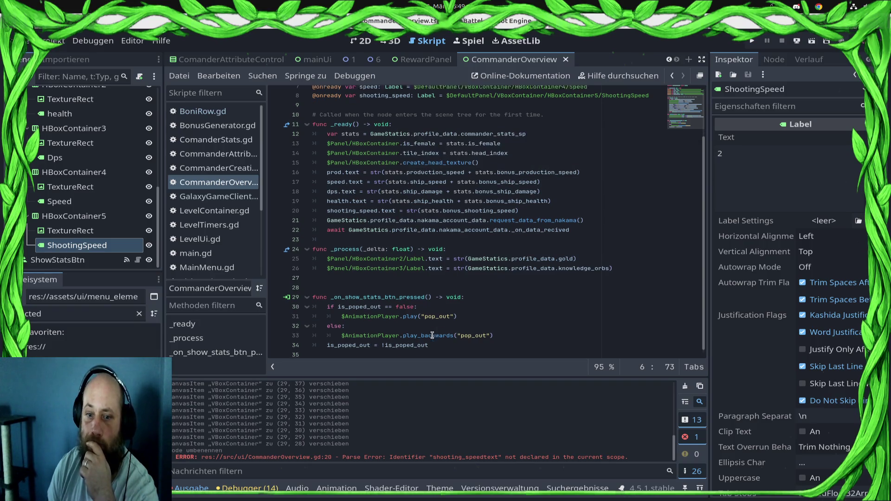
{"action": "scroll", "coordinate": [416, 172], "scroll_direction": "down", "scroll_amount": 1}
{"action": "left_click", "coordinate": [587, 272]}
{"action": "left_click", "coordinate": [630, 267]}
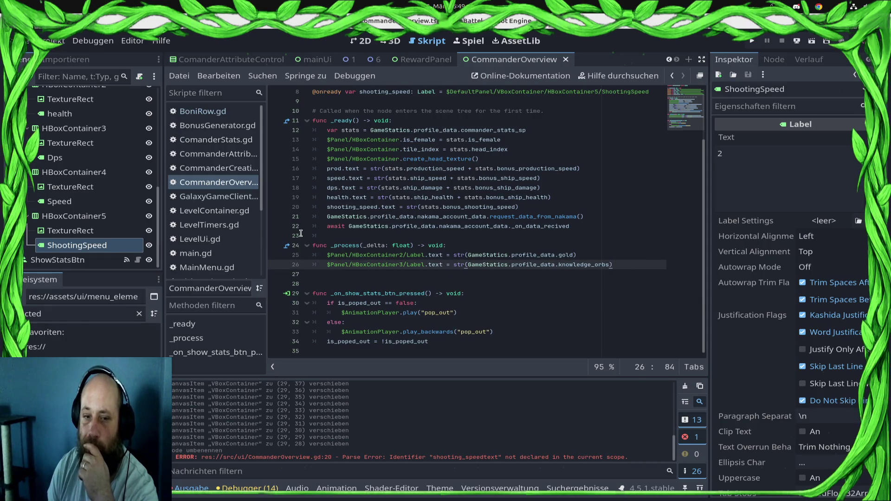
{"action": "left_click", "coordinate": [220, 114]}
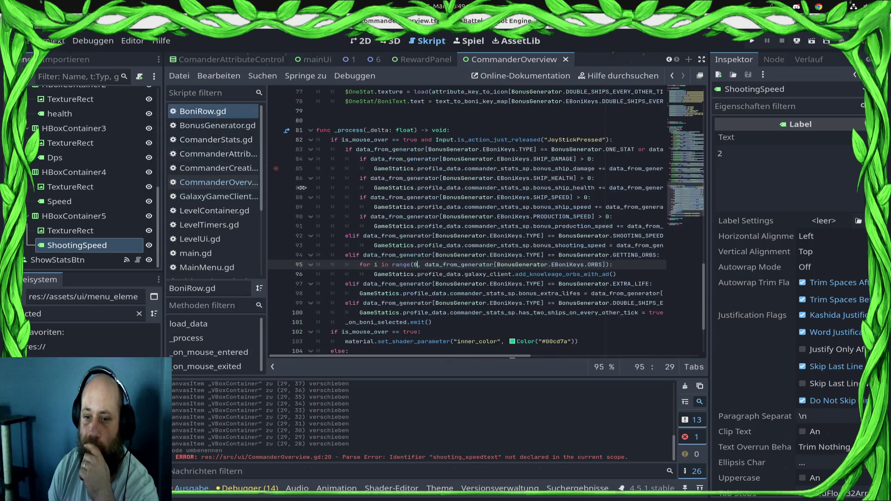
- Start a new line after line 96 with GameStatics.profile_data using autocomplete
{"action": "left_click", "coordinate": [614, 275]}
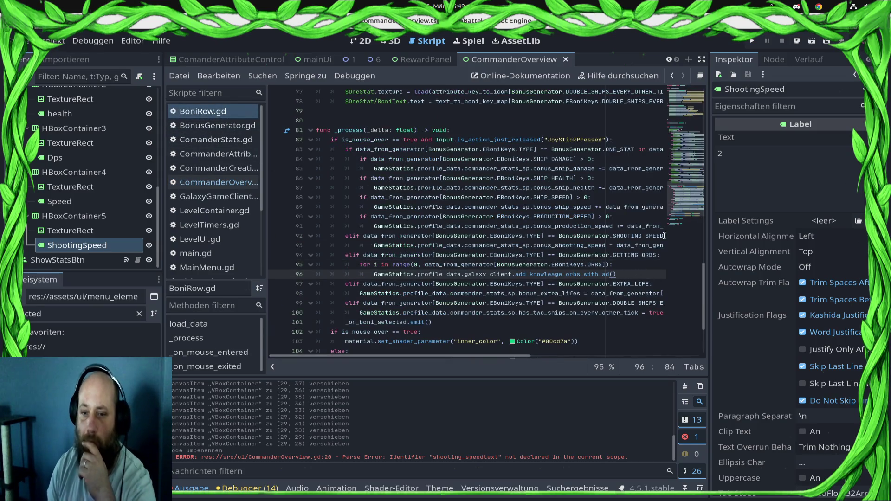
{"action": "key", "text": "Return"}
{"action": "type", "text": "GameS"}
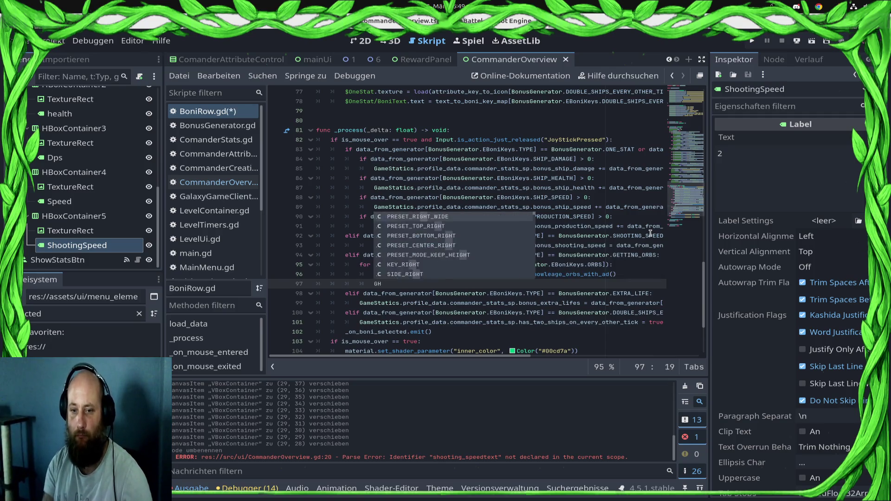
{"action": "key", "text": "Return"}
{"action": "type", "text": ".ac"}
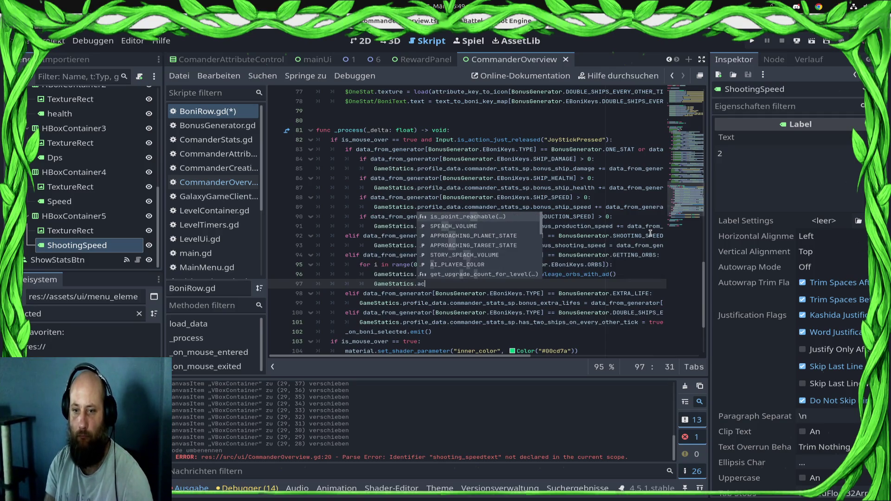
{"action": "key", "text": "BackSpace"}
{"action": "key", "text": "BackSpace"}
{"action": "type", "text": "pro"}
{"action": "key", "text": "Return"}
- Complete the call with nakama_account_data.request_data_from_nakama() and save BoniRow.gd
{"action": "type", "text": "."}
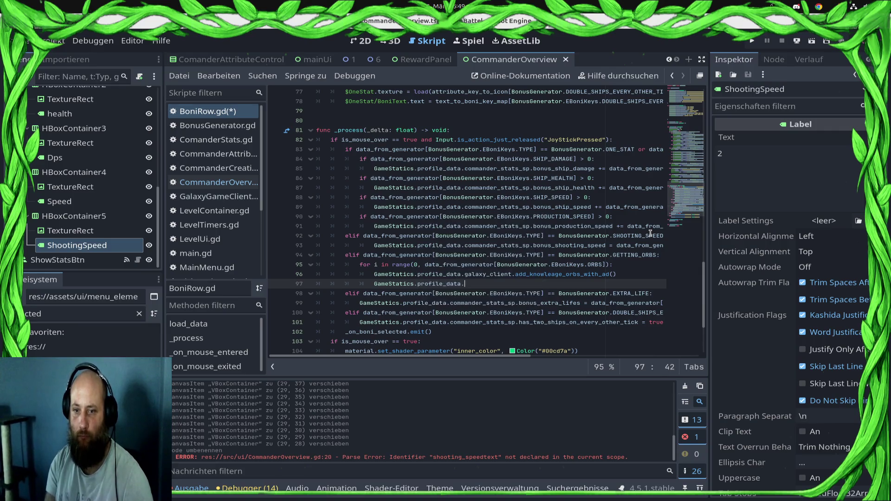
{"action": "type", "text": "ac"}
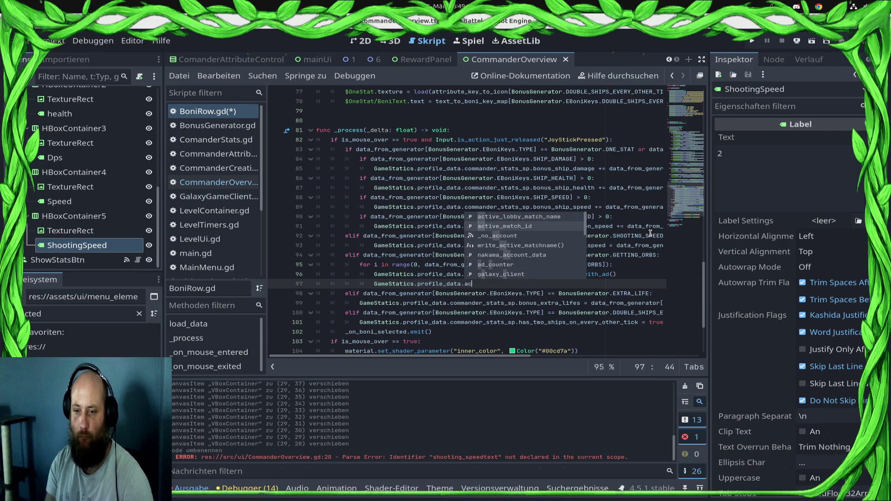
{"action": "key", "text": "Down"}
{"action": "key", "text": "Down"}
{"action": "key", "text": "Down"}
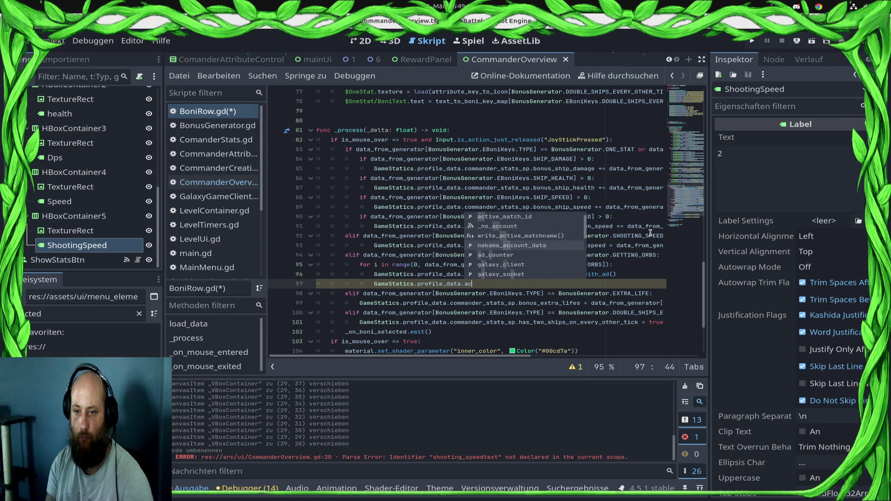
{"action": "key", "text": "Return"}
{"action": "type", "text": ".re"}
{"action": "key", "text": "Return"}
{"action": "key", "text": "ctrl+s"}
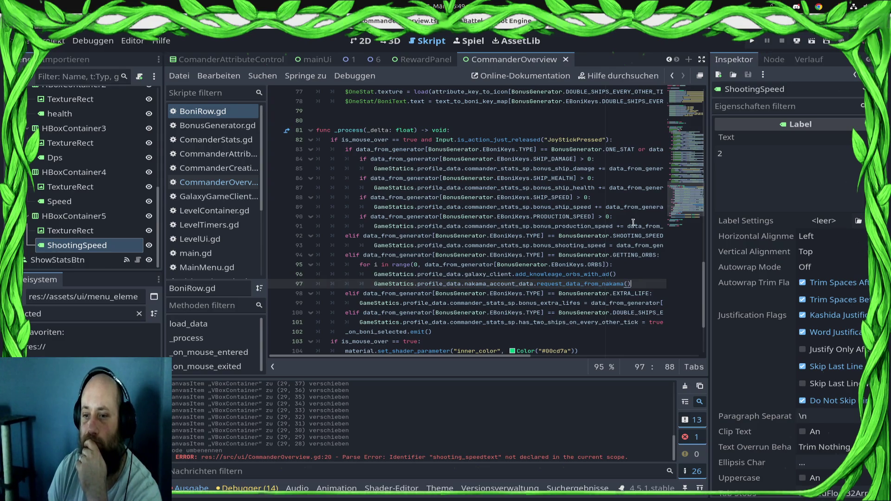
{"action": "double_click", "coordinate": [493, 284]}
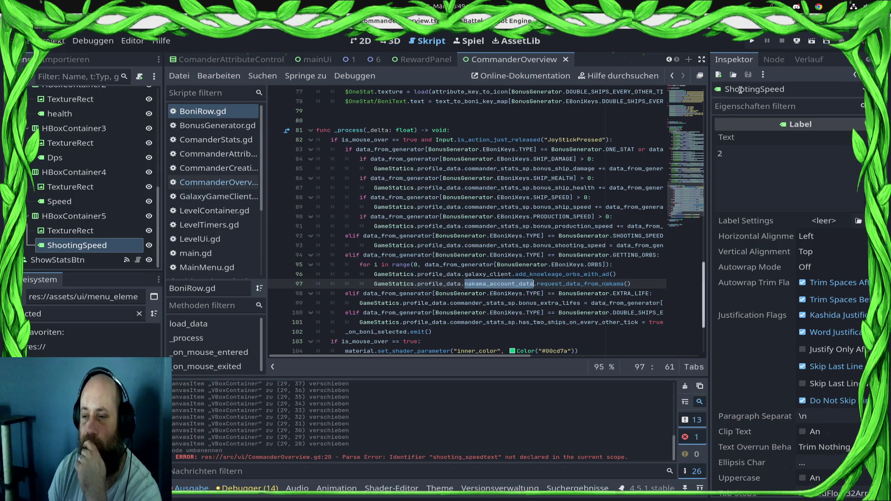
- Run the project, dismiss the Homesector dialog, and quit the game back to the editor
{"action": "left_click", "coordinate": [751, 41]}
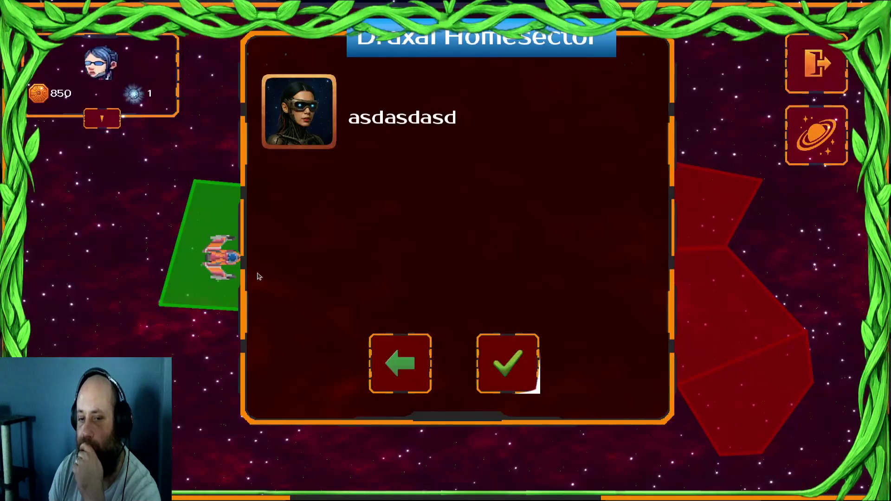
{"action": "left_click", "coordinate": [390, 357]}
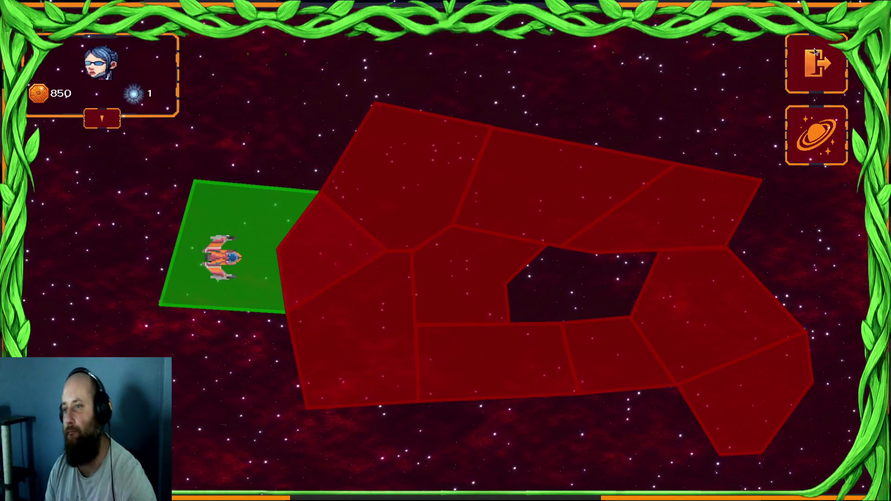
{"action": "left_click", "coordinate": [816, 51]}
{"action": "left_click", "coordinate": [809, 422]}
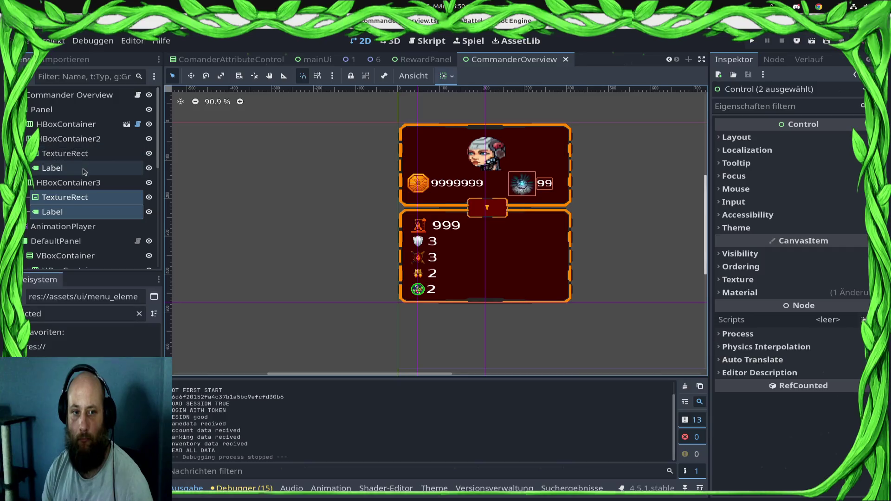
- Nudge the HBoxContainer3 node up slightly in CommanderOverview
{"action": "left_click", "coordinate": [70, 182]}
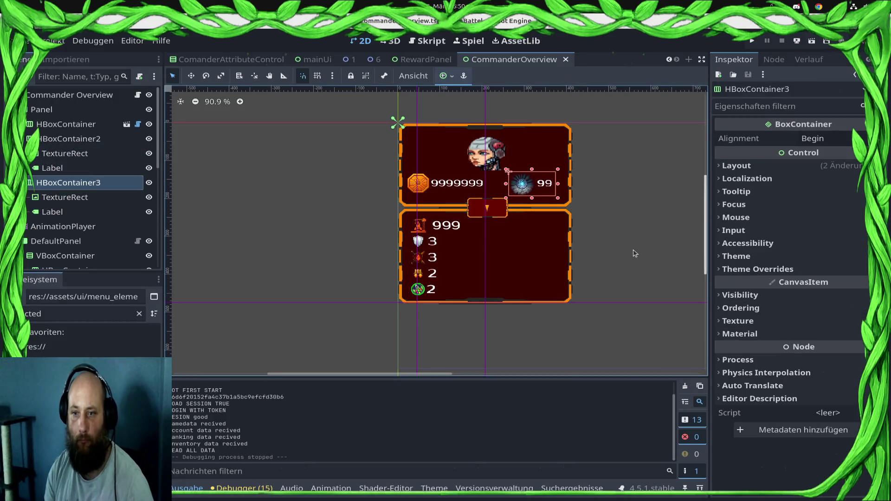
{"action": "key", "text": "Up"}
{"action": "key", "text": "Up"}
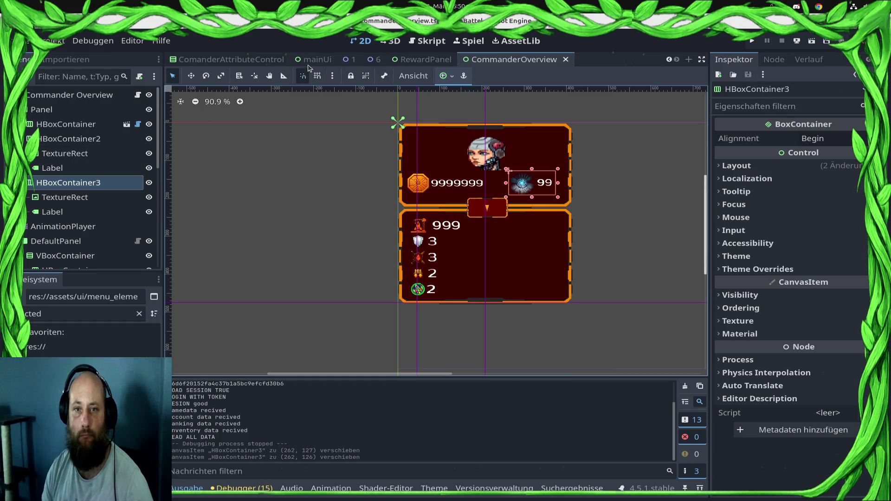
{"action": "scroll", "coordinate": [308, 65], "scroll_direction": "up", "scroll_amount": 5}
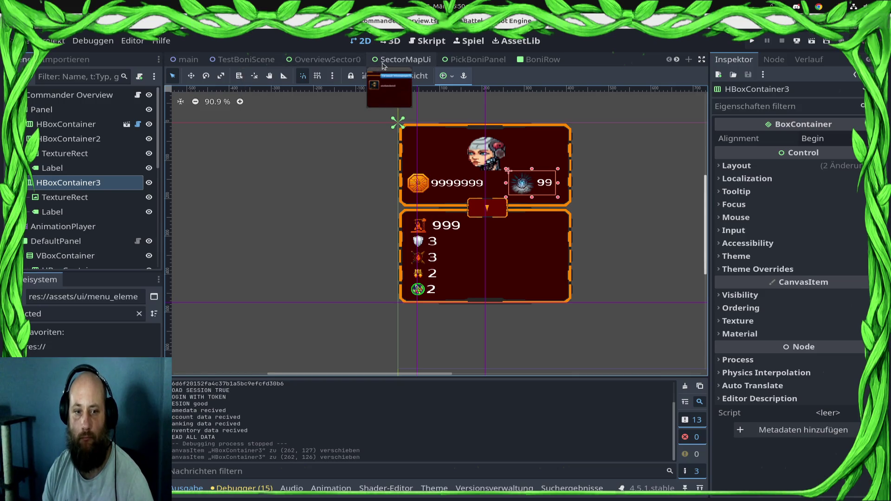
- In SectorMapUi, hide the Panel holding Draxal Homesector and save the scene
{"action": "left_click", "coordinate": [383, 66]}
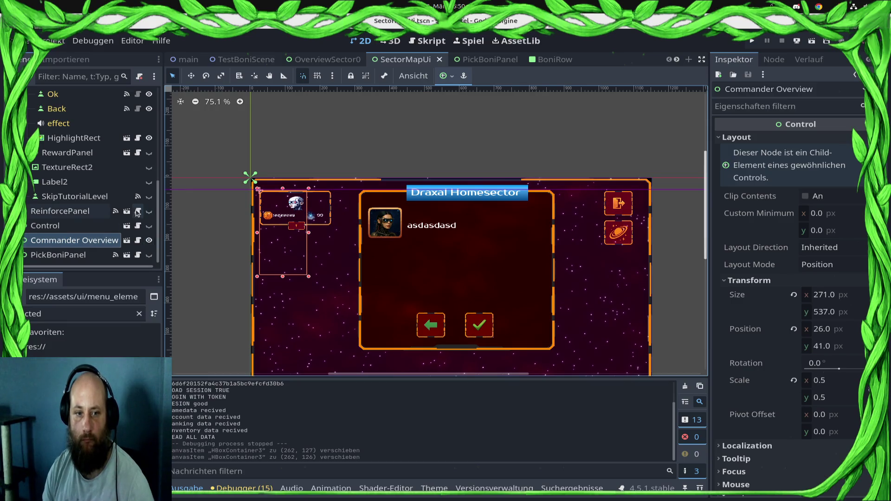
{"action": "scroll", "coordinate": [123, 213], "scroll_direction": "up", "scroll_amount": 3}
{"action": "scroll", "coordinate": [123, 214], "scroll_direction": "up", "scroll_amount": 3}
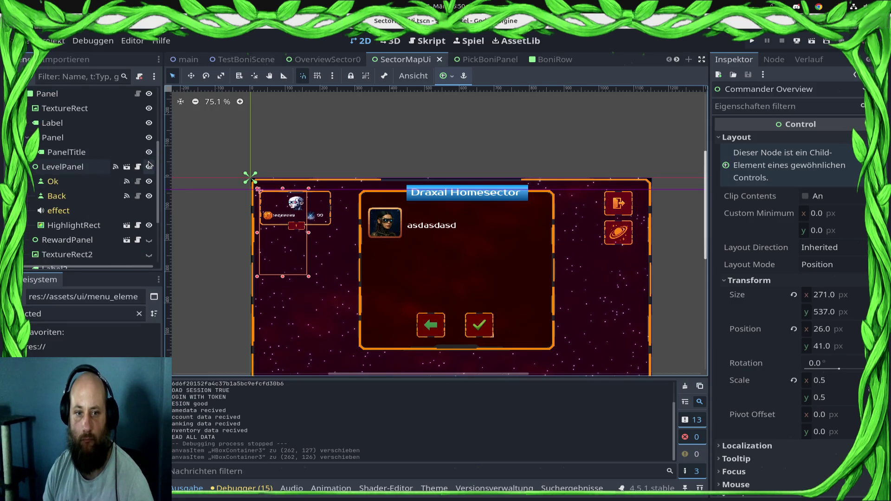
{"action": "left_click", "coordinate": [149, 167]}
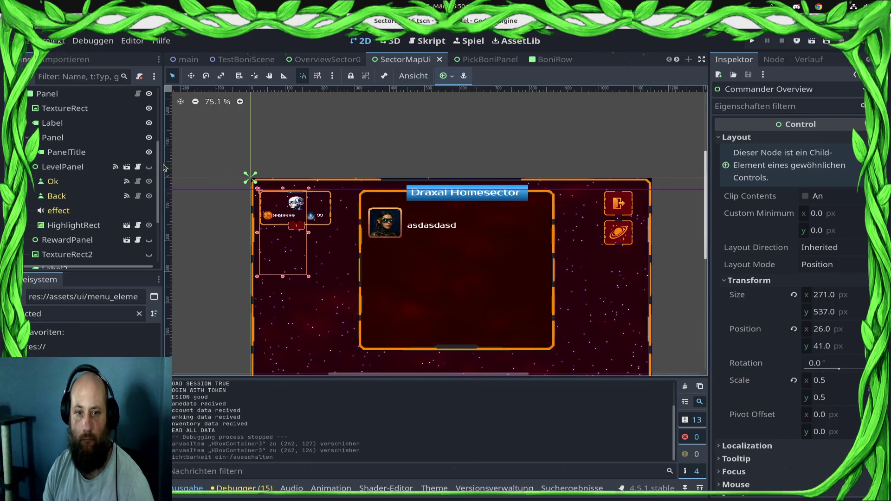
{"action": "left_click", "coordinate": [148, 167]}
{"action": "left_click", "coordinate": [149, 94]}
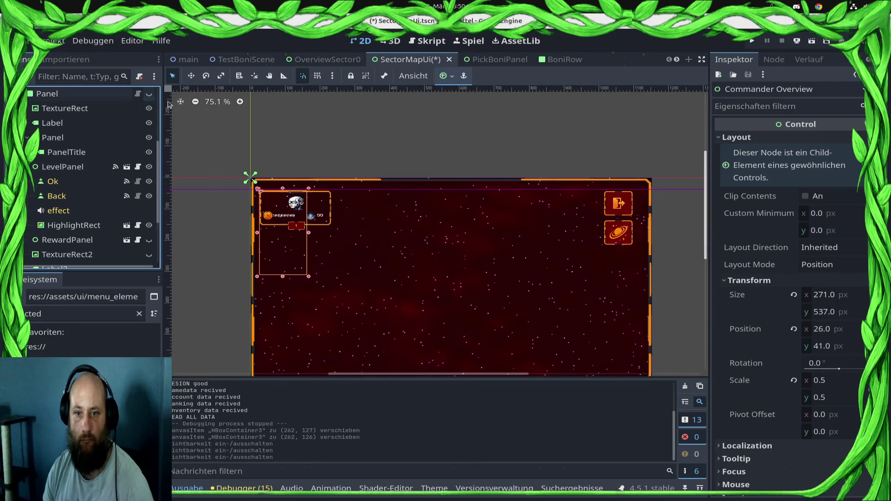
{"action": "left_click", "coordinate": [754, 42]}
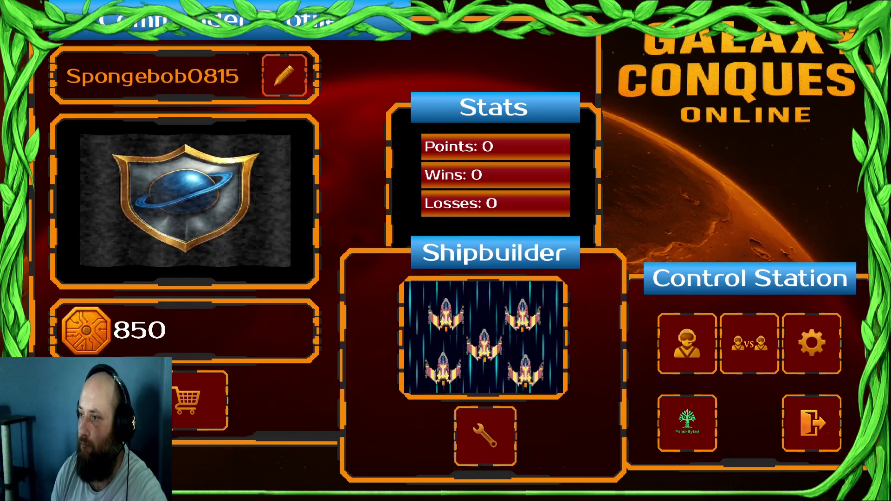
- Enter the galaxy map twice via the main menu and single-player, then quit the game
{"action": "left_click", "coordinate": [696, 355]}
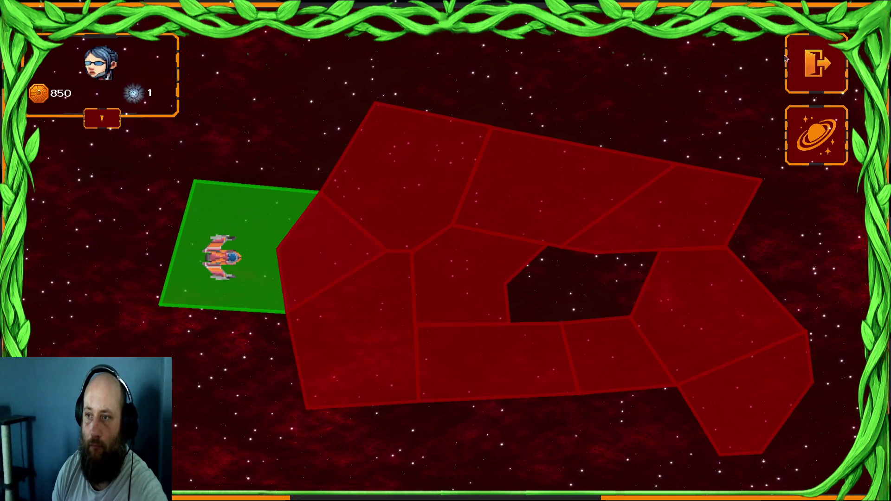
{"action": "left_click", "coordinate": [803, 62]}
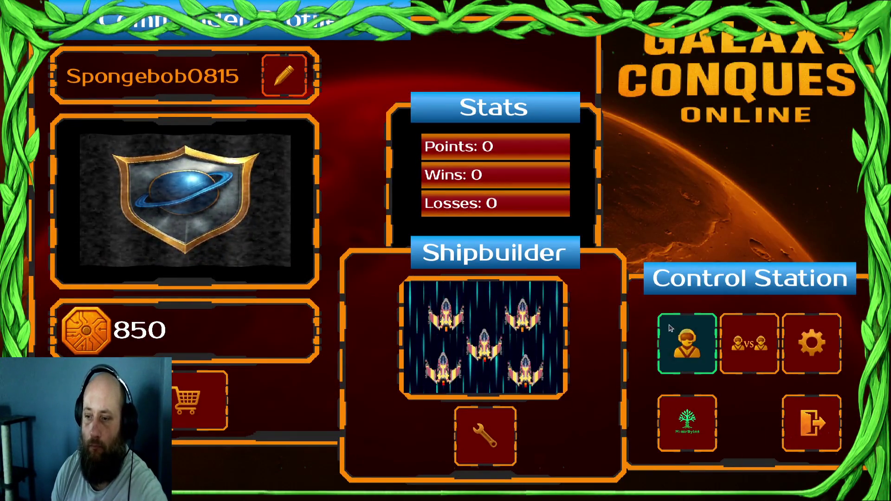
{"action": "left_click", "coordinate": [670, 328]}
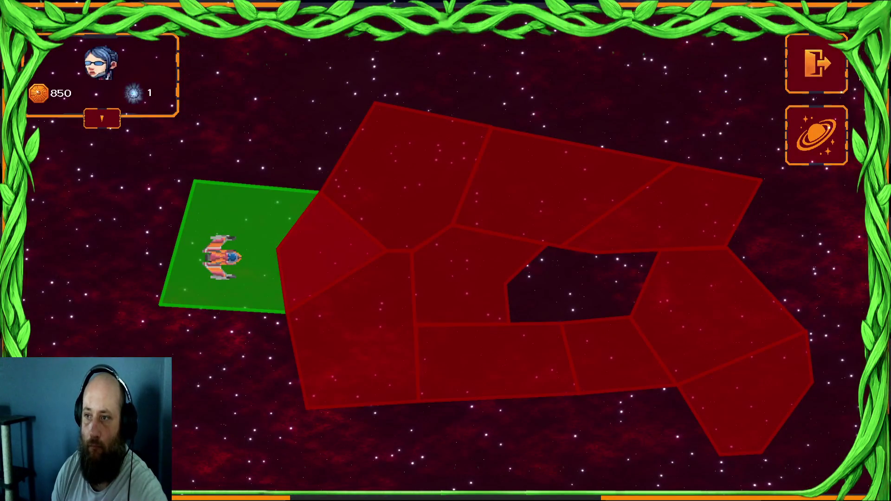
{"action": "left_click", "coordinate": [807, 81]}
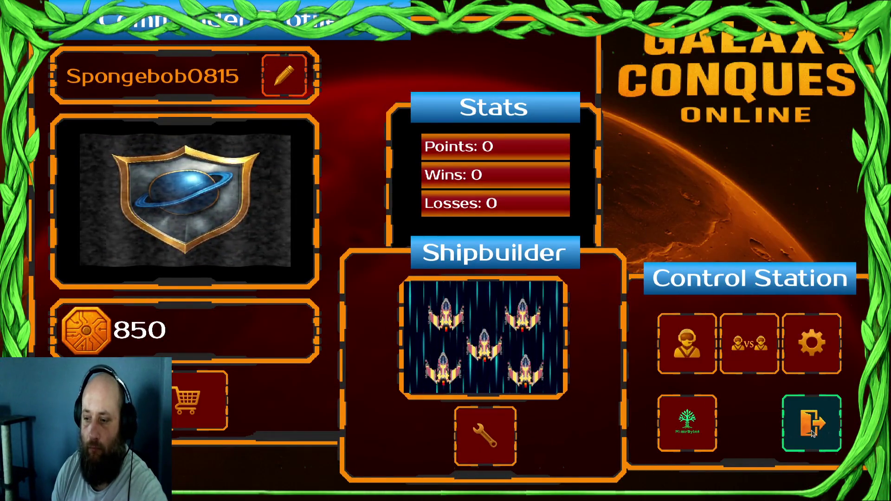
{"action": "left_click", "coordinate": [812, 433]}
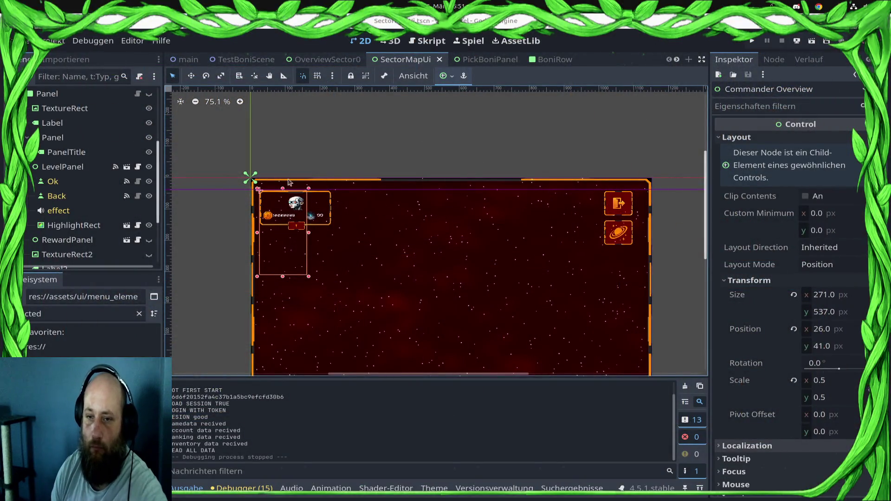
- Set DefaultPanel's Scale y to 0 in CommanderOverview and save the scene
{"action": "mouse_move", "coordinate": [537, 60]}
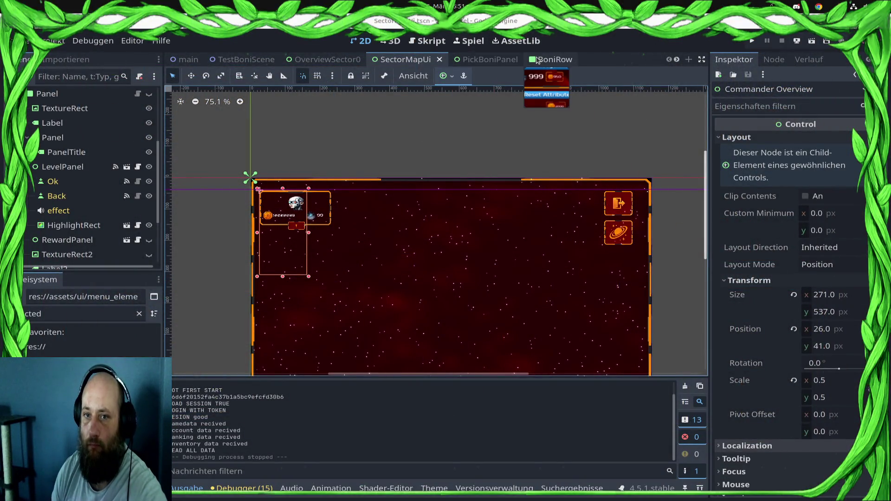
{"action": "scroll", "coordinate": [548, 60], "scroll_direction": "down", "scroll_amount": 5}
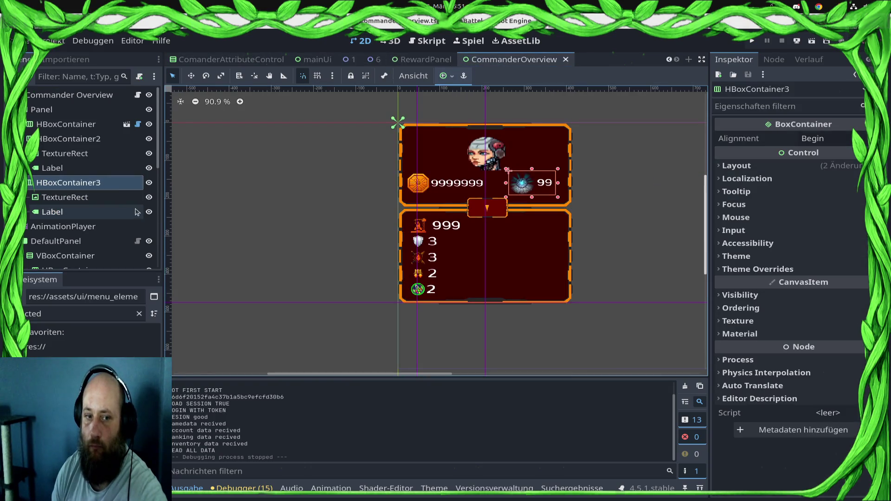
{"action": "scroll", "coordinate": [71, 170], "scroll_direction": "down", "scroll_amount": 5}
{"action": "scroll", "coordinate": [74, 162], "scroll_direction": "up", "scroll_amount": 3}
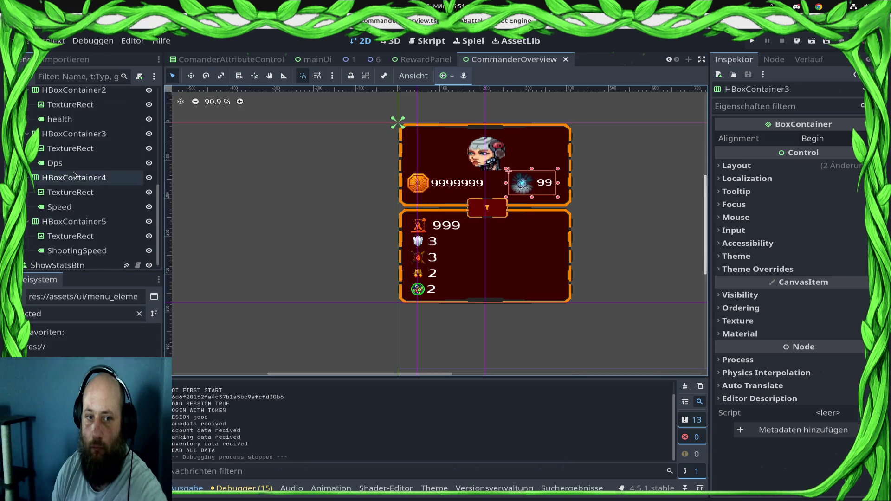
{"action": "left_click", "coordinate": [80, 149]}
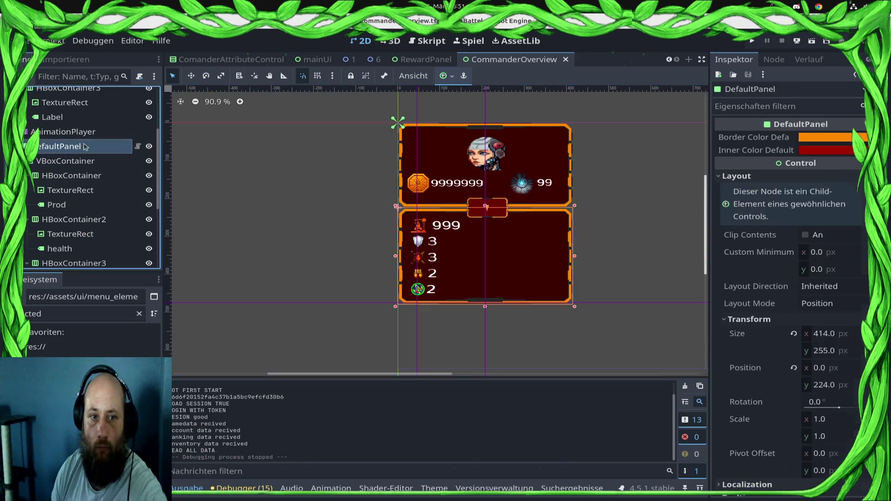
{"action": "left_click", "coordinate": [831, 441]}
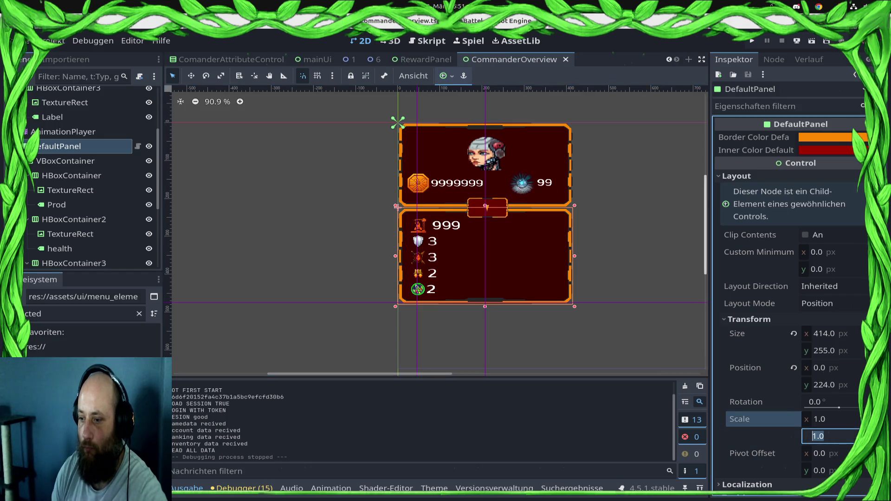
{"action": "type", "text": "0"}
{"action": "key", "text": "Return"}
{"action": "key", "text": "ctrl+s"}
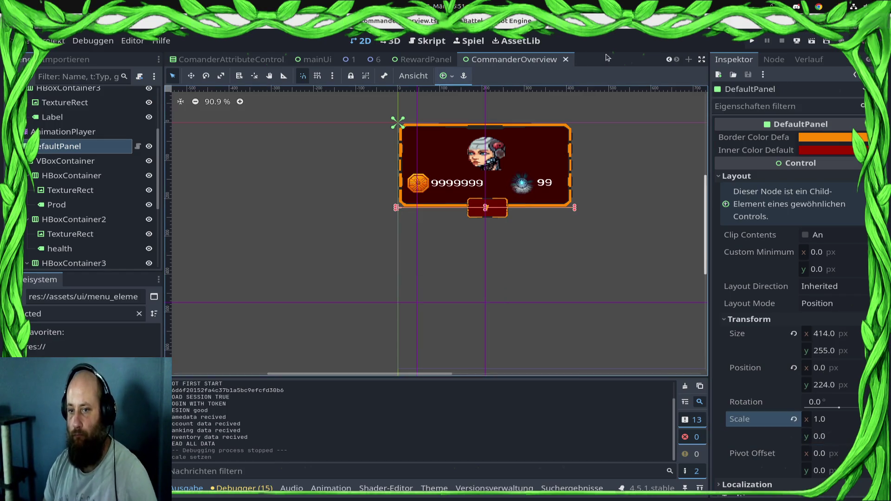
- Run the game, open the star map, and return to the main menu
{"action": "left_click", "coordinate": [752, 42]}
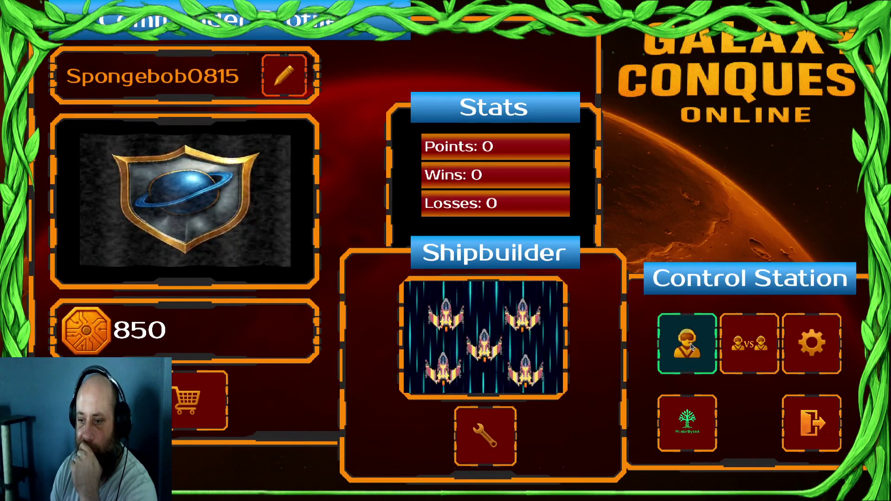
{"action": "left_click", "coordinate": [687, 342]}
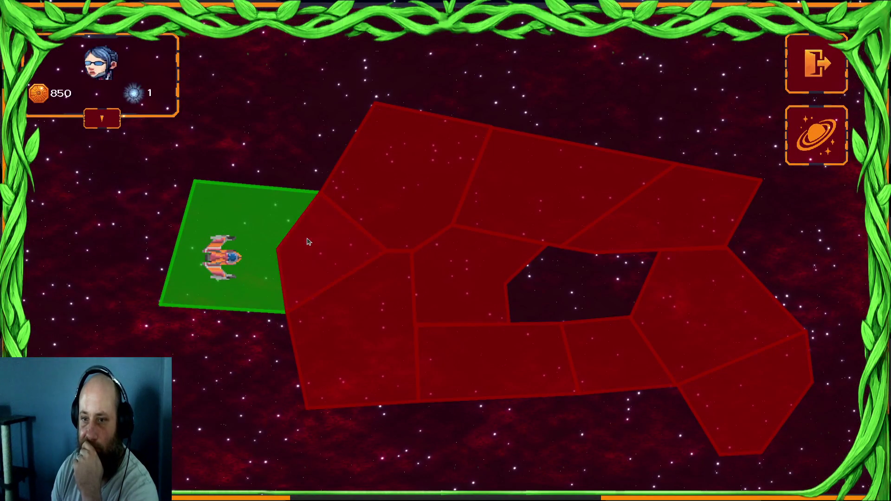
{"action": "left_click", "coordinate": [816, 64]}
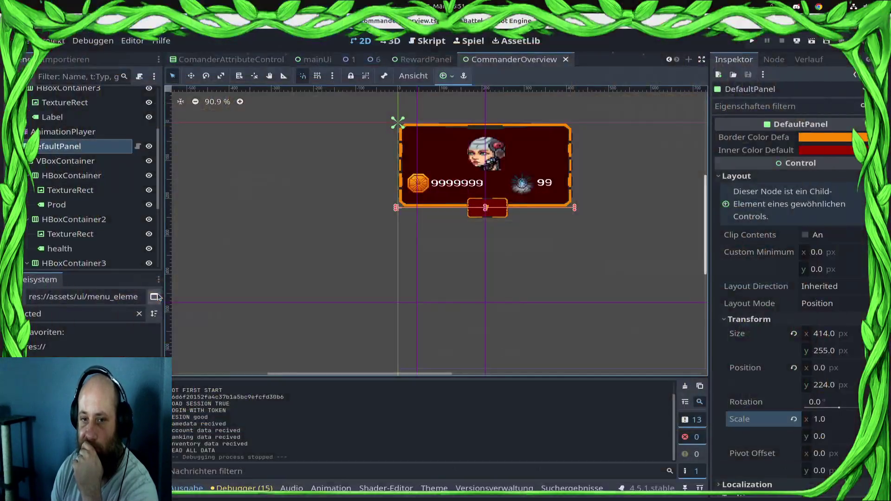
- Hide LevelPanel in the SectorMapUi scene tree and launch the project
{"action": "scroll", "coordinate": [371, 64], "scroll_direction": "up", "scroll_amount": 5}
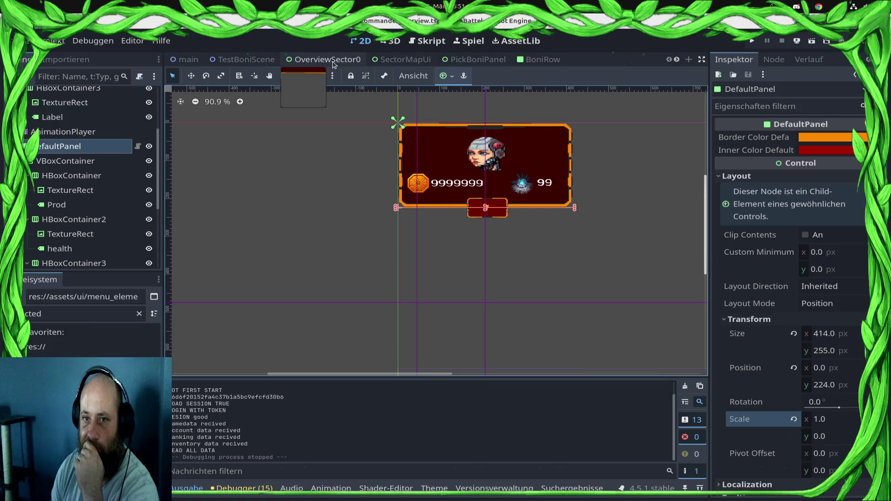
{"action": "left_click", "coordinate": [394, 60]}
{"action": "scroll", "coordinate": [97, 189], "scroll_direction": "up", "scroll_amount": 3}
{"action": "scroll", "coordinate": [98, 189], "scroll_direction": "down", "scroll_amount": 3}
{"action": "scroll", "coordinate": [140, 179], "scroll_direction": "up", "scroll_amount": 3}
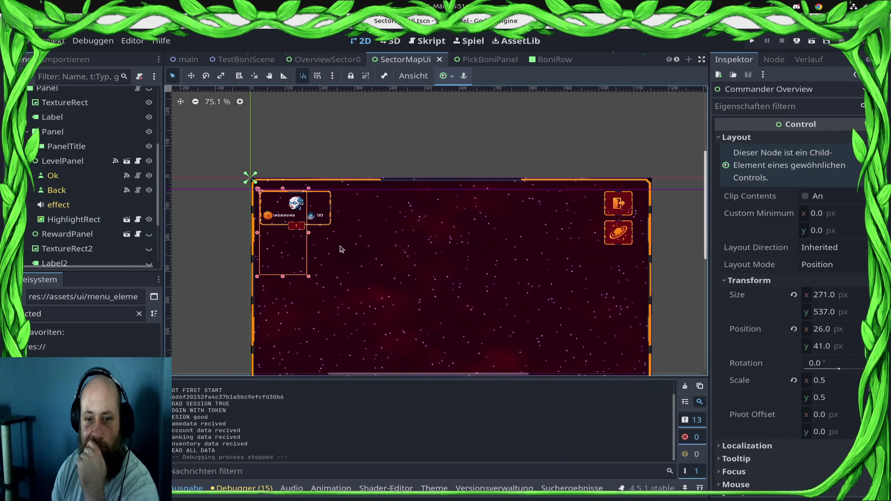
{"action": "scroll", "coordinate": [93, 188], "scroll_direction": "up", "scroll_amount": 3}
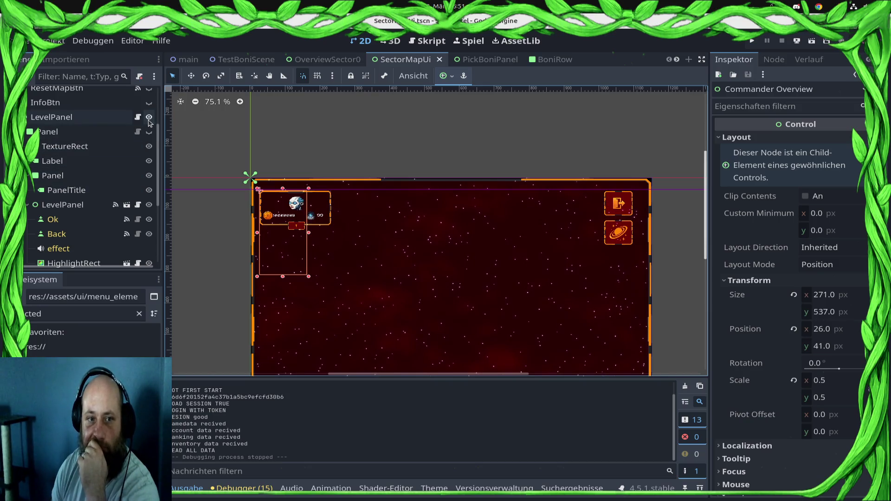
{"action": "scroll", "coordinate": [149, 122], "scroll_direction": "up", "scroll_amount": 2}
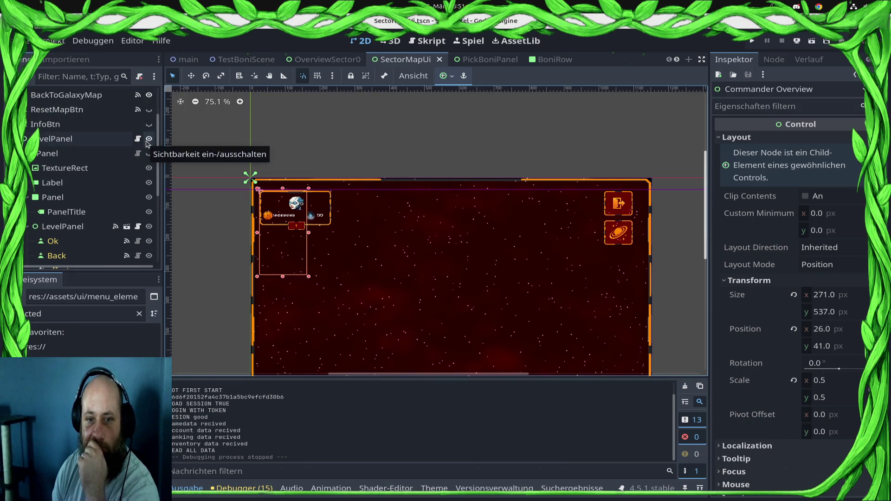
{"action": "left_click", "coordinate": [117, 142]}
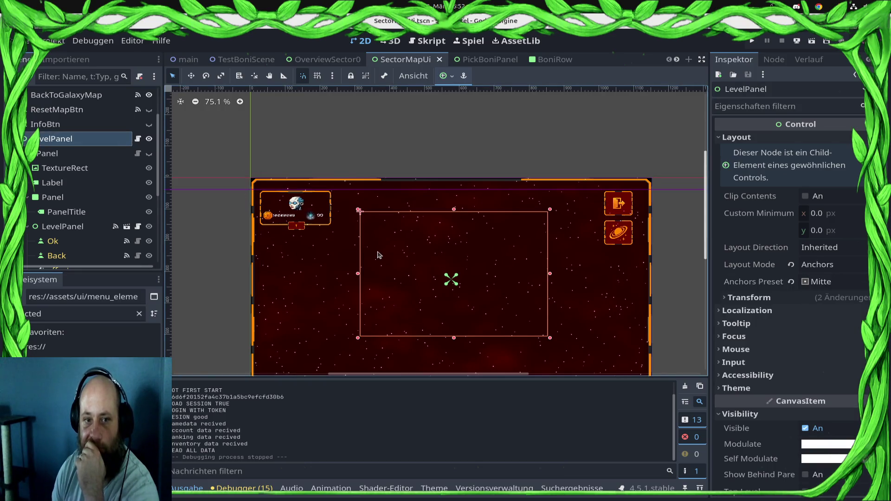
{"action": "left_click", "coordinate": [149, 153]}
{"action": "left_click", "coordinate": [149, 138]}
{"action": "left_click", "coordinate": [752, 41]}
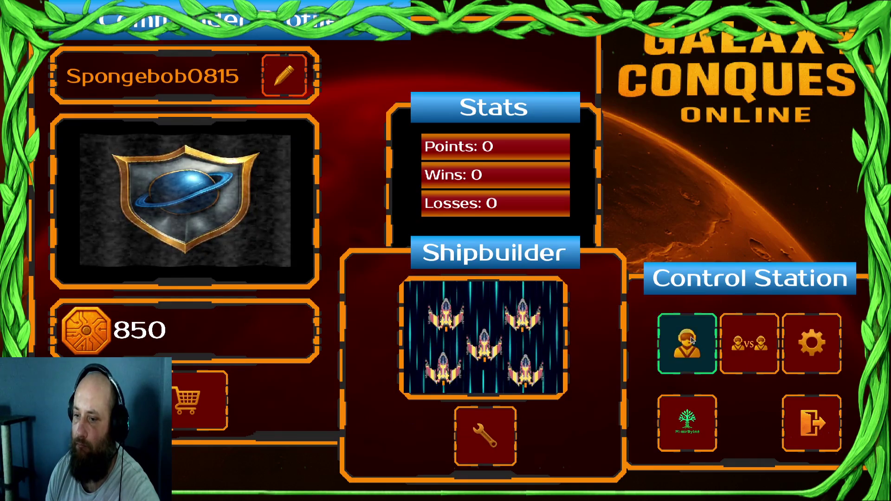
- Open and close the Draxal Homesector mission dialog in game, then quit with Alt+F4
{"action": "left_click", "coordinate": [663, 362]}
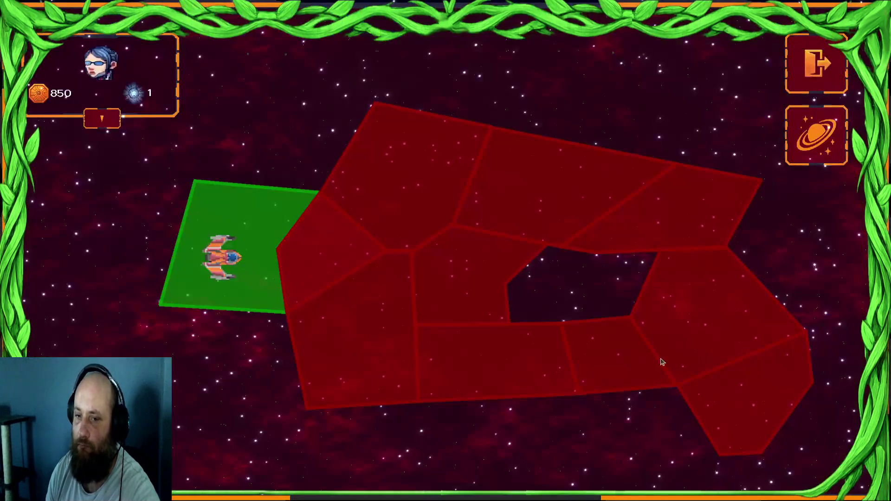
{"action": "left_click", "coordinate": [331, 276]}
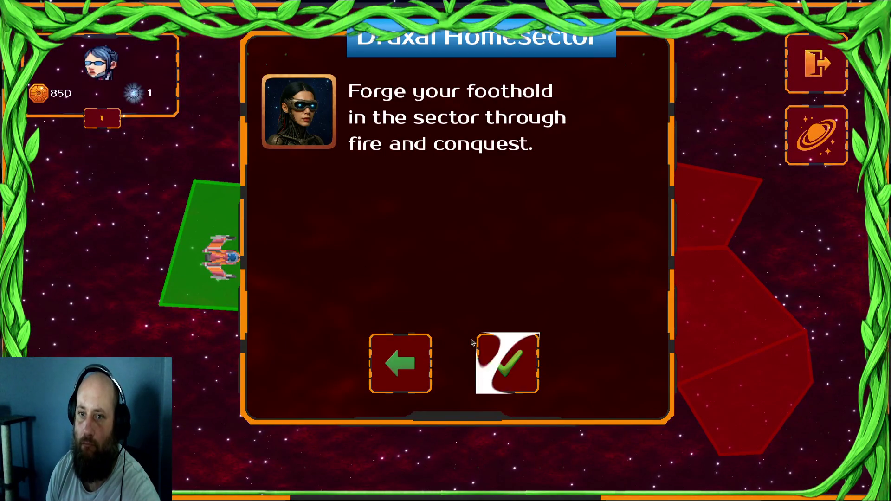
{"action": "left_click", "coordinate": [423, 357]}
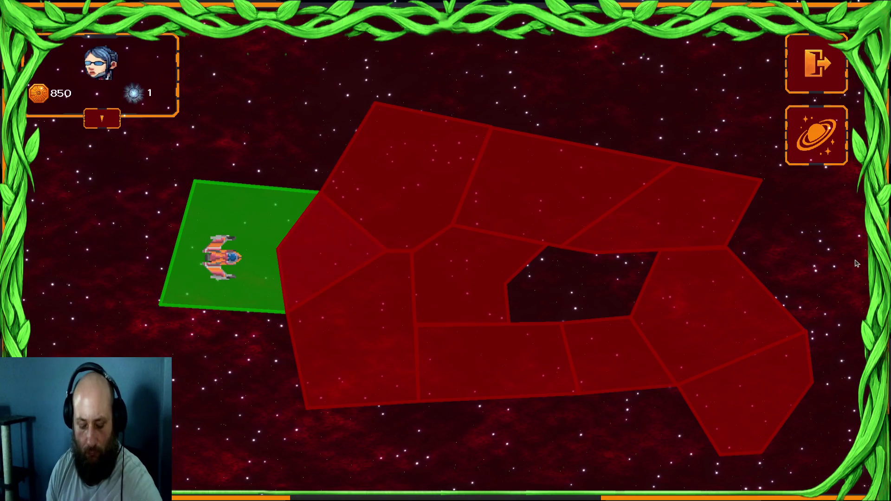
{"action": "key", "text": "alt+F4"}
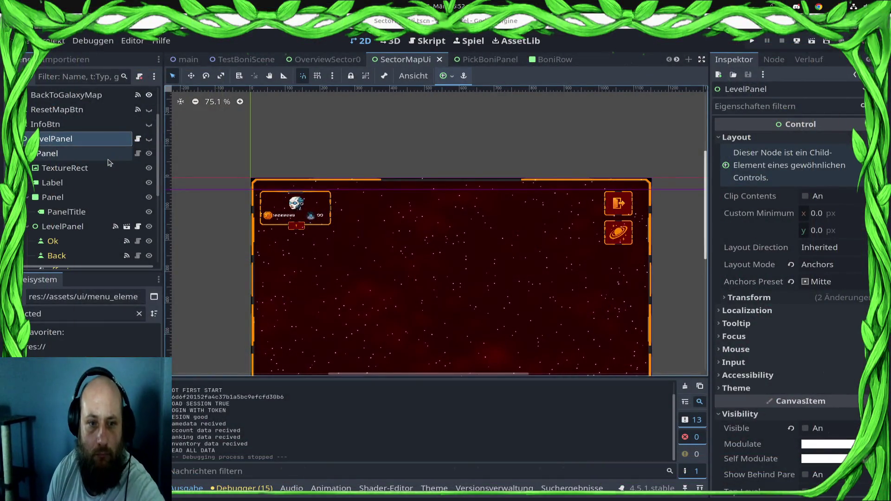
- Make RewardPanel visible again and rerun the game with F5
{"action": "scroll", "coordinate": [109, 162], "scroll_direction": "down", "scroll_amount": 2}
{"action": "scroll", "coordinate": [137, 175], "scroll_direction": "down", "scroll_amount": 3}
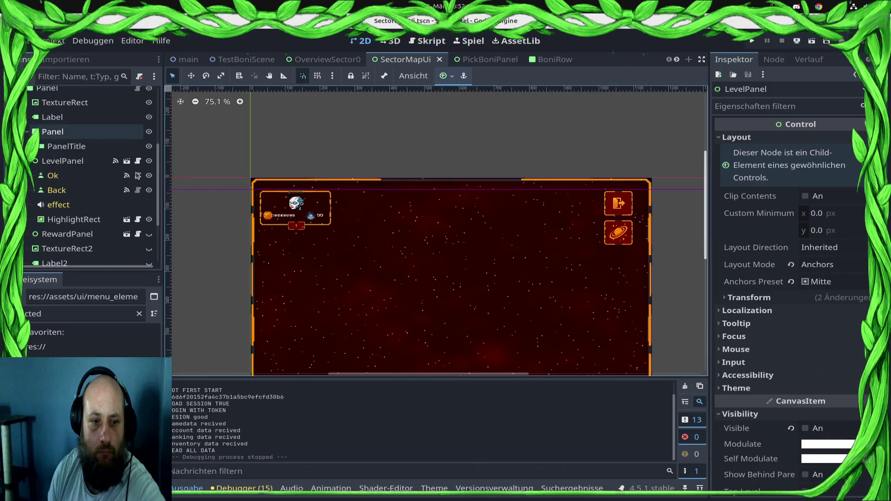
{"action": "left_click", "coordinate": [149, 234]}
{"action": "key", "text": "F5"}
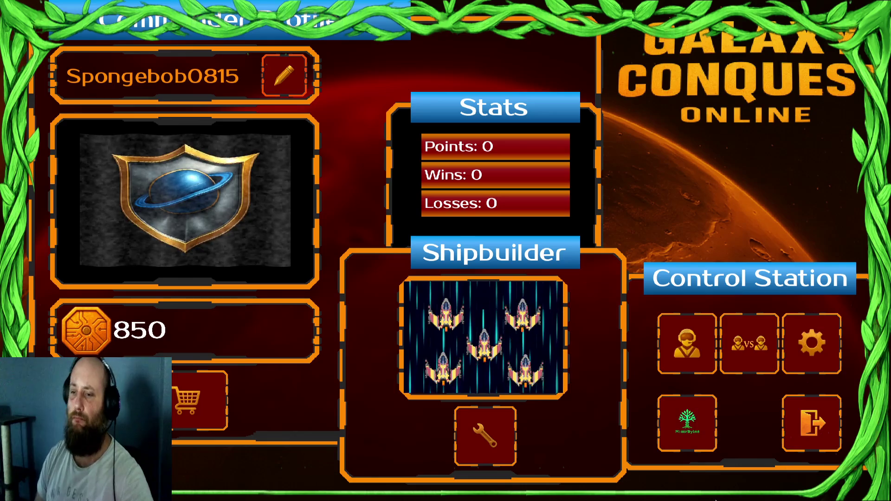
- Start the single-player sector mission and dismiss the briefing text
{"action": "left_click", "coordinate": [687, 344]}
{"action": "left_click", "coordinate": [358, 261]}
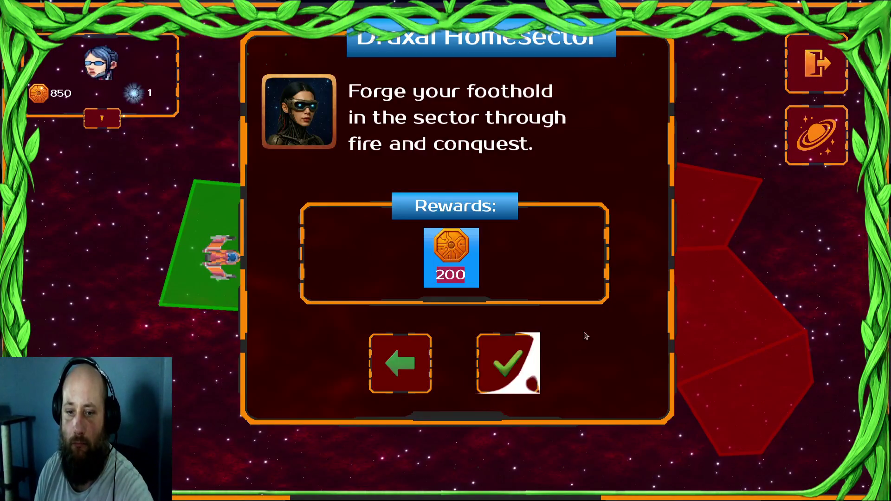
{"action": "left_click", "coordinate": [507, 362]}
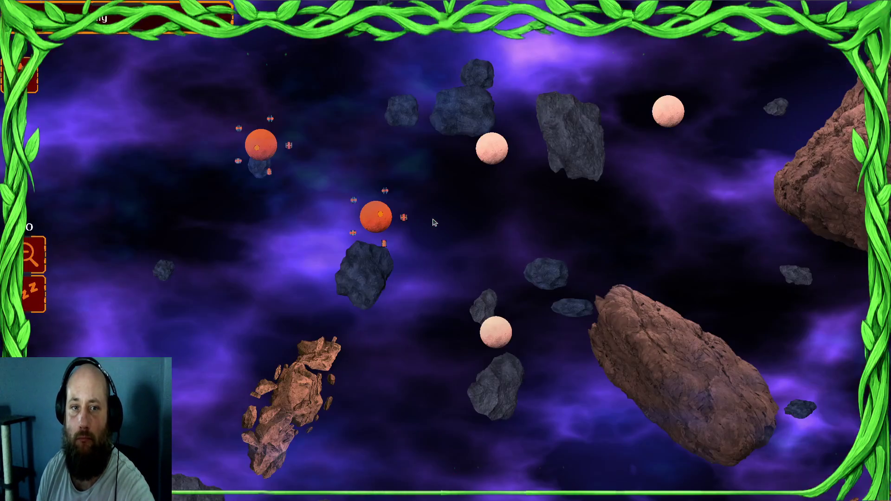
{"action": "left_click", "coordinate": [425, 453]}
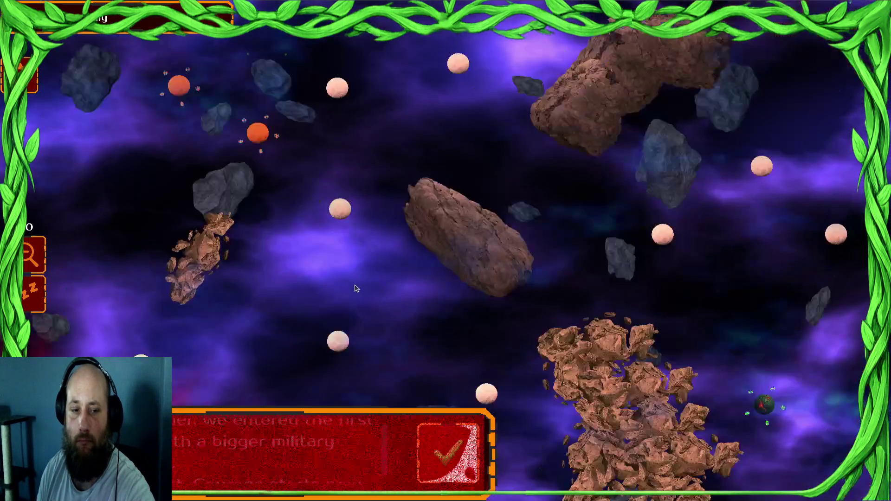
- Box-select several ship groups and send them toward the white planet
{"action": "left_click_drag", "start_coordinate": [166, 113], "coordinate": [104, 119]}
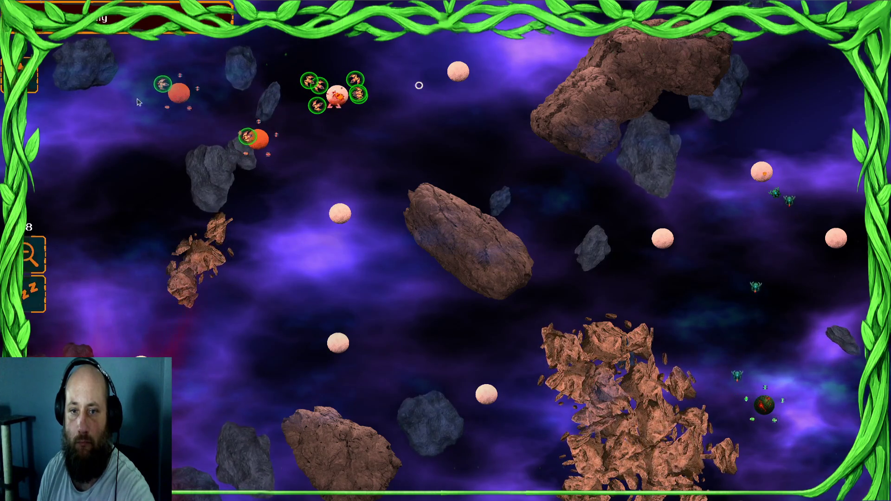
{"action": "left_click_drag", "start_coordinate": [373, 95], "coordinate": [34, 119]}
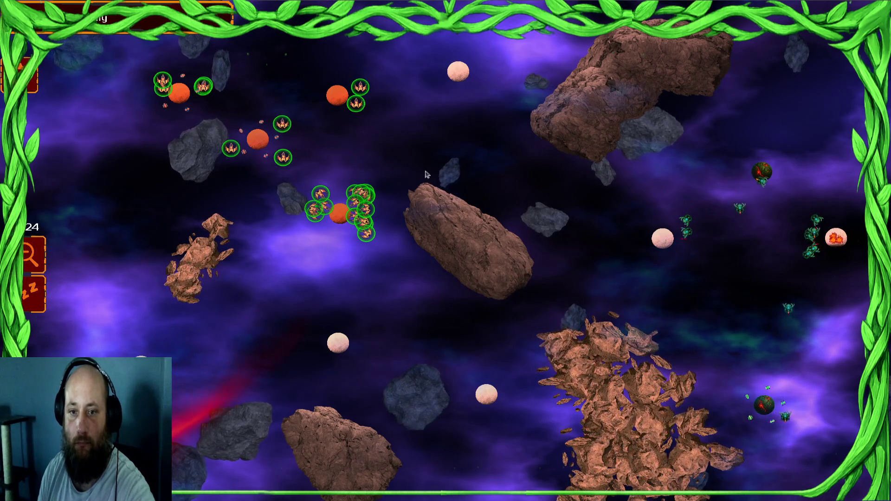
{"action": "left_click", "coordinate": [451, 68]}
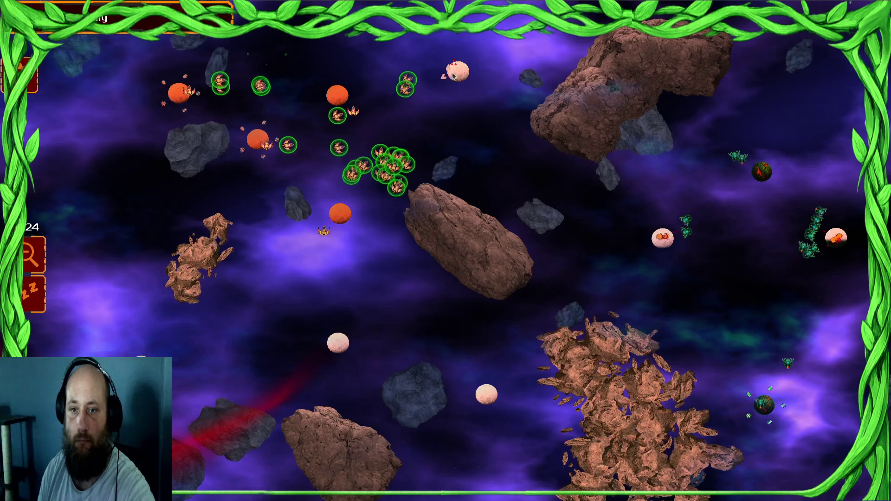
{"action": "mouse_move", "coordinate": [483, 260]}
{"action": "left_mouse_down"}
{"action": "mouse_move", "coordinate": [458, 187]}
{"action": "mouse_move", "coordinate": [495, 169]}
{"action": "left_mouse_up"}
{"action": "left_click_drag", "start_coordinate": [546, 70], "coordinate": [521, 59]}
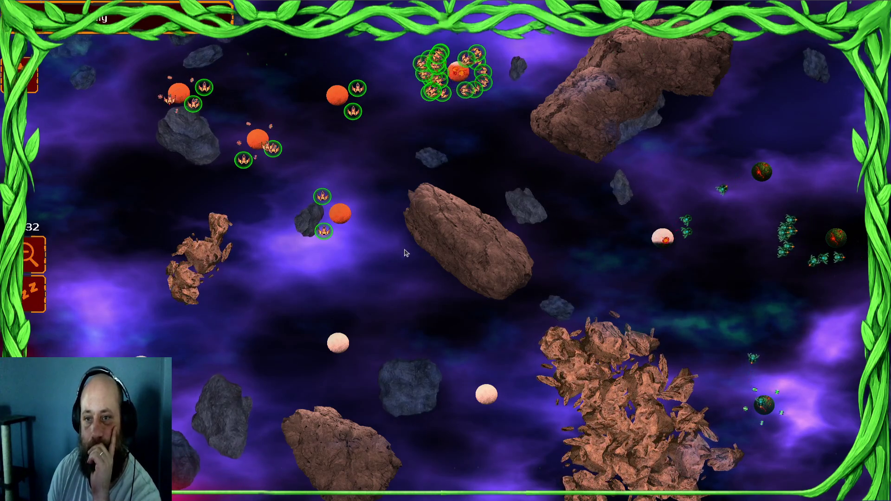
{"action": "left_click", "coordinate": [339, 341]}
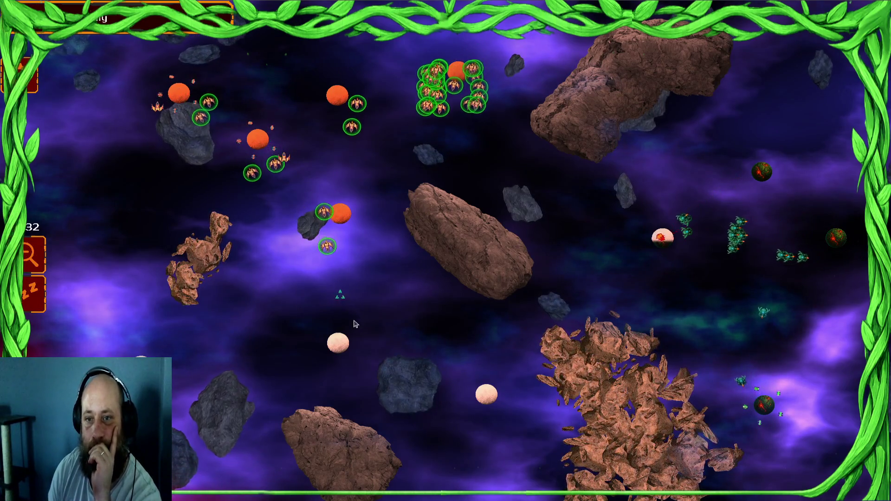
{"action": "left_click_drag", "start_coordinate": [198, 175], "coordinate": [278, 175]}
{"action": "left_click", "coordinate": [338, 342]}
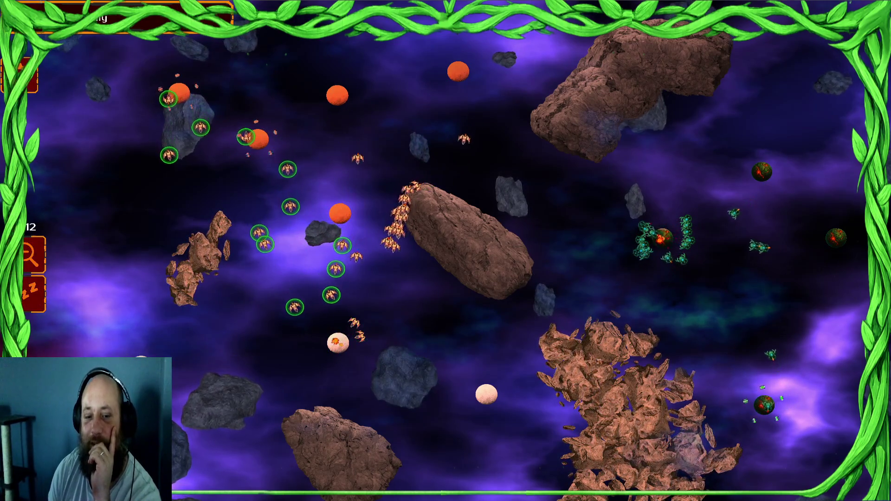
- Select ships around the white and upper planets and direct them into the lower battle
{"action": "left_click_drag", "start_coordinate": [338, 302], "coordinate": [194, 301]}
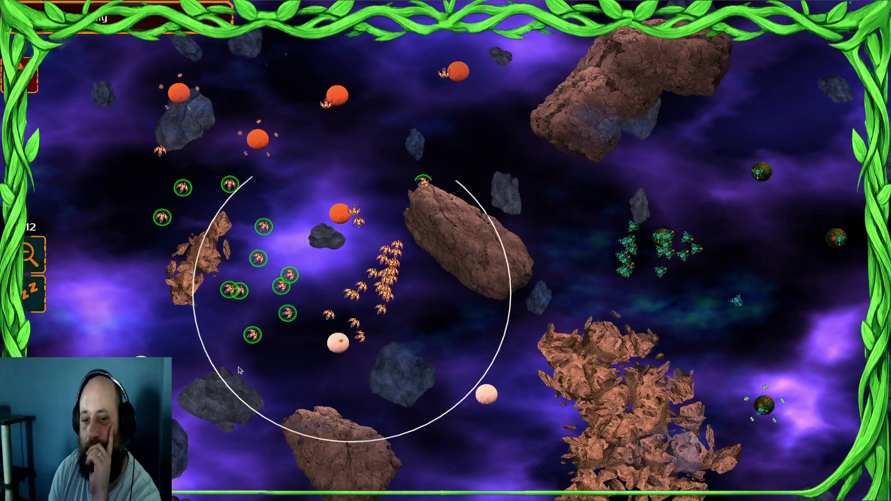
{"action": "left_click_drag", "start_coordinate": [317, 74], "coordinate": [121, 144]}
{"action": "left_click", "coordinate": [439, 362]}
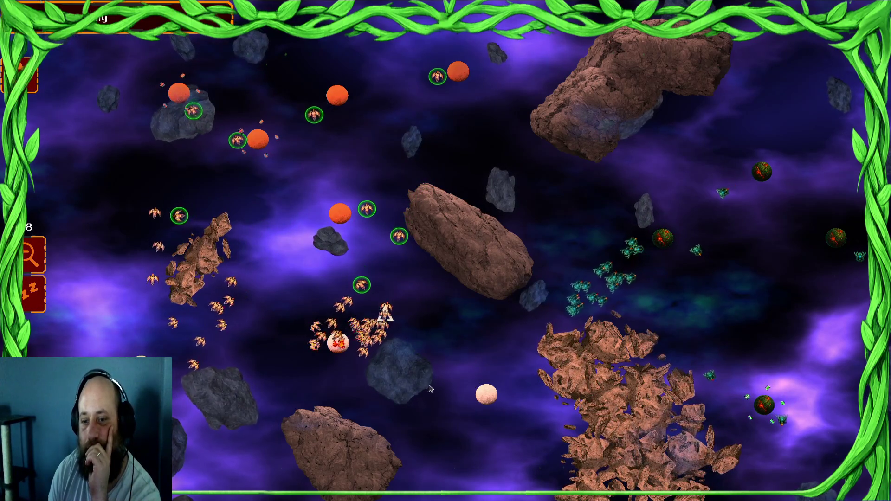
{"action": "left_click_drag", "start_coordinate": [338, 342], "coordinate": [336, 400]}
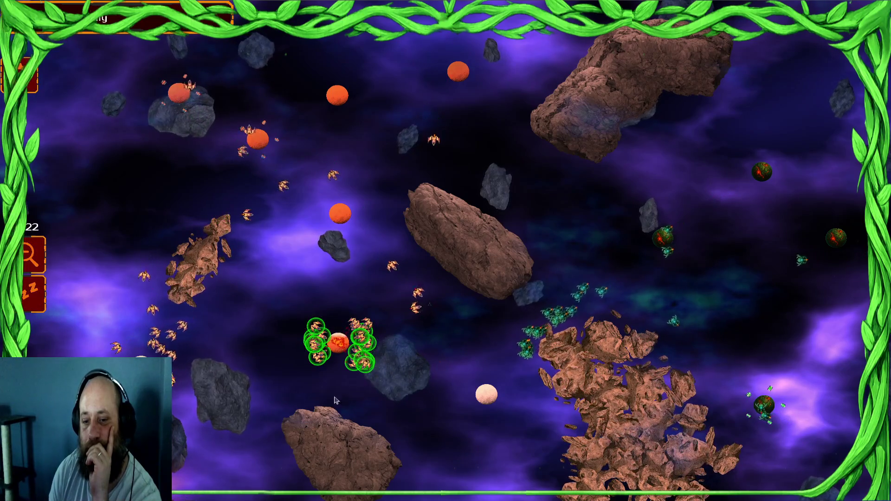
{"action": "left_click_drag", "start_coordinate": [325, 144], "coordinate": [178, 213]}
{"action": "left_click", "coordinate": [409, 320]}
- Select ships across the upper and lower fields and send them to the upper right
{"action": "left_click_drag", "start_coordinate": [385, 297], "coordinate": [396, 387]}
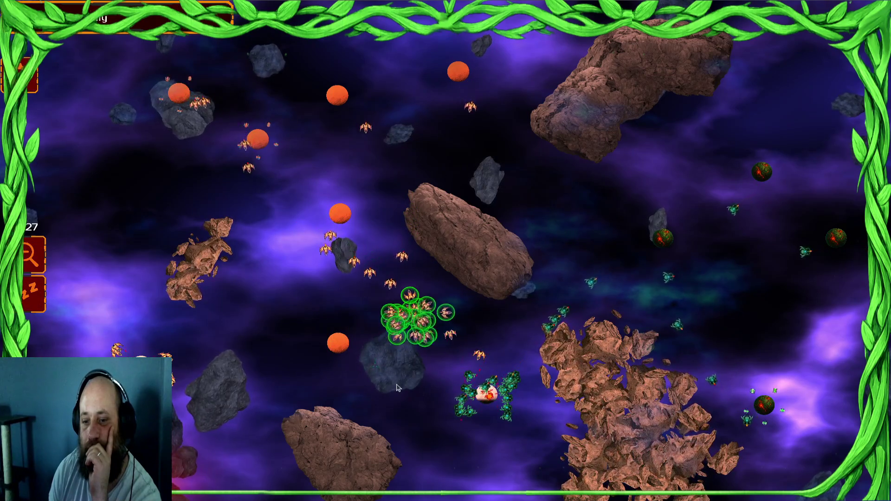
{"action": "left_click_drag", "start_coordinate": [279, 338], "coordinate": [263, 428]}
{"action": "left_click_drag", "start_coordinate": [431, 82], "coordinate": [309, 280]}
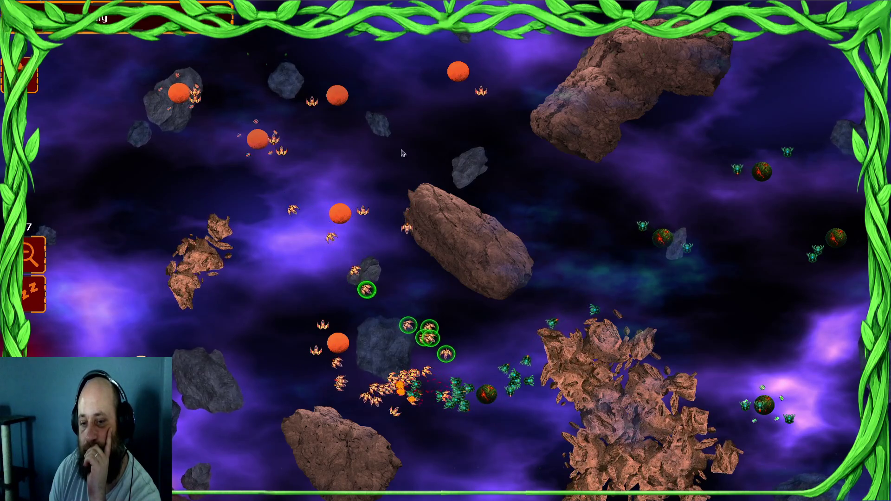
{"action": "left_click_drag", "start_coordinate": [579, 39], "coordinate": [136, 259]}
{"action": "mouse_move", "coordinate": [506, 382]}
{"action": "left_mouse_down"}
{"action": "mouse_move", "coordinate": [334, 320]}
{"action": "mouse_move", "coordinate": [330, 355]}
{"action": "left_mouse_up"}
{"action": "mouse_move", "coordinate": [334, 51]}
{"action": "left_mouse_down"}
{"action": "mouse_move", "coordinate": [534, 241]}
{"action": "mouse_move", "coordinate": [552, 301]}
{"action": "left_mouse_up"}
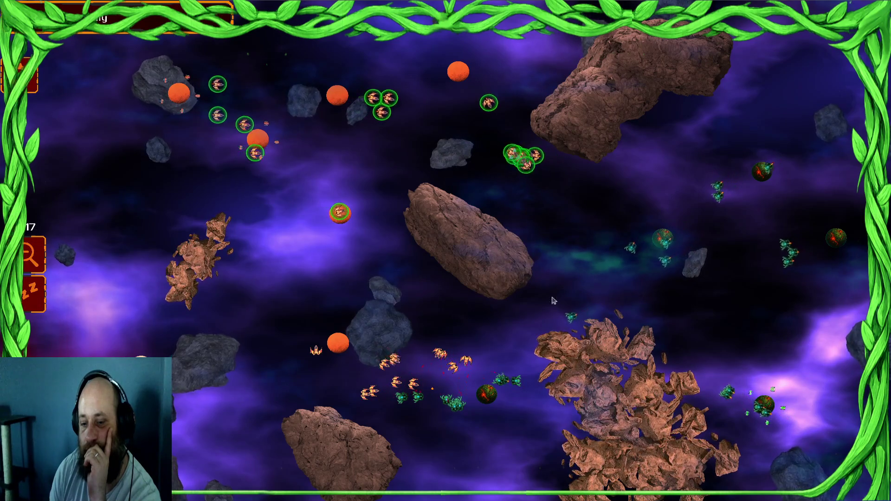
{"action": "left_click_drag", "start_coordinate": [246, 355], "coordinate": [461, 355]}
{"action": "mouse_move", "coordinate": [600, 111]}
{"action": "left_mouse_down"}
{"action": "mouse_move", "coordinate": [379, 207]}
{"action": "mouse_move", "coordinate": [141, 71]}
{"action": "mouse_move", "coordinate": [175, 104]}
{"action": "left_mouse_up"}
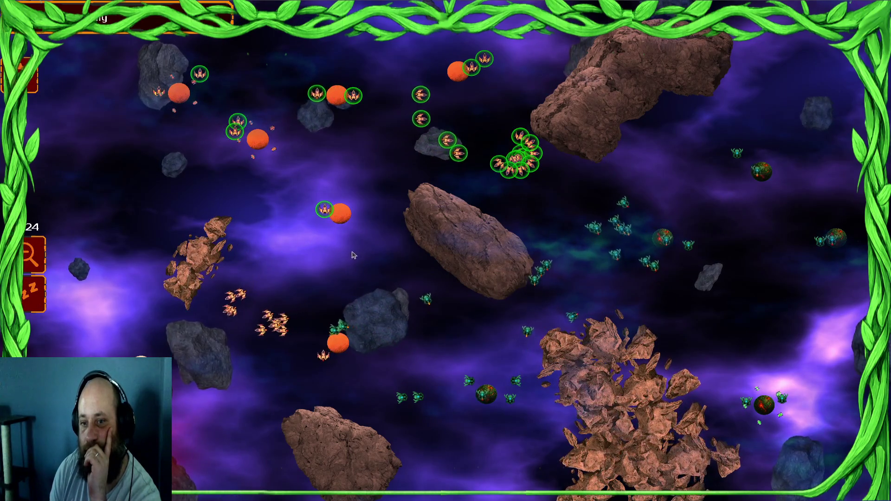
{"action": "right_click", "coordinate": [362, 66]}
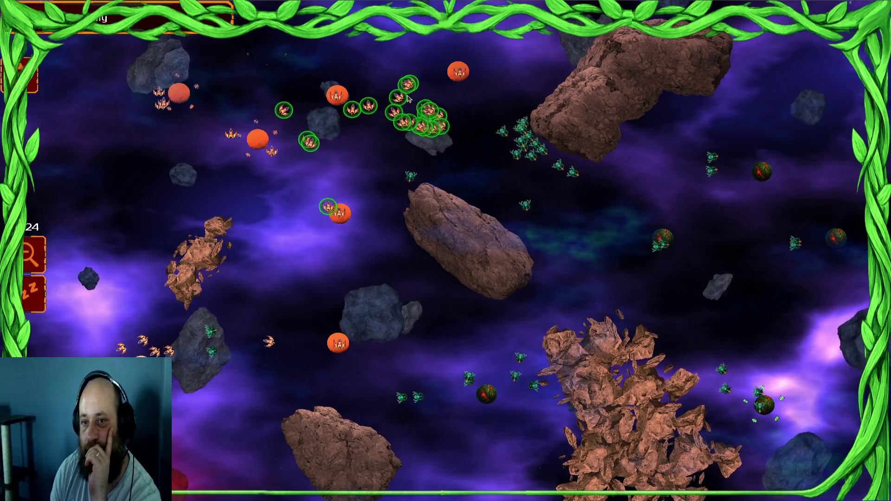
- Reposition more groups, sending the mid-left fleet toward the lower-right battle
{"action": "left_click_drag", "start_coordinate": [170, 366], "coordinate": [170, 367]}
{"action": "right_click", "coordinate": [229, 367]}
{"action": "left_click_drag", "start_coordinate": [292, 152], "coordinate": [292, 151]}
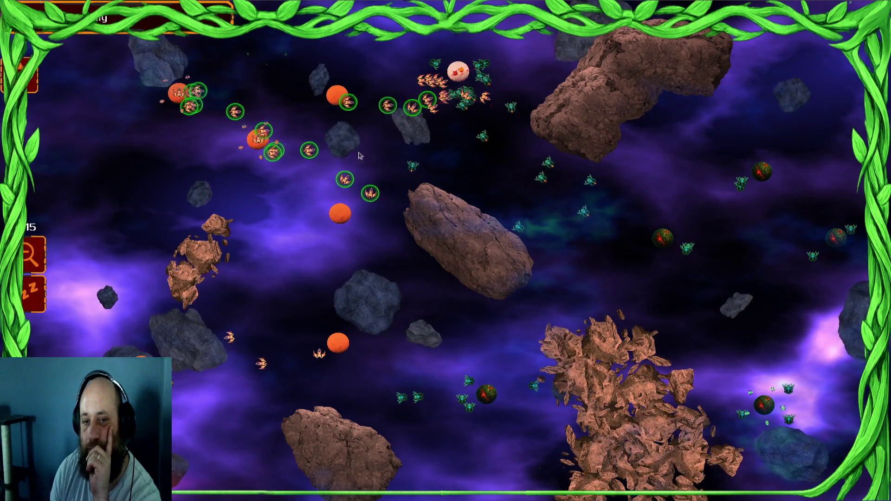
{"action": "left_click_drag", "start_coordinate": [316, 331], "coordinate": [195, 153]}
{"action": "right_click", "coordinate": [422, 329]}
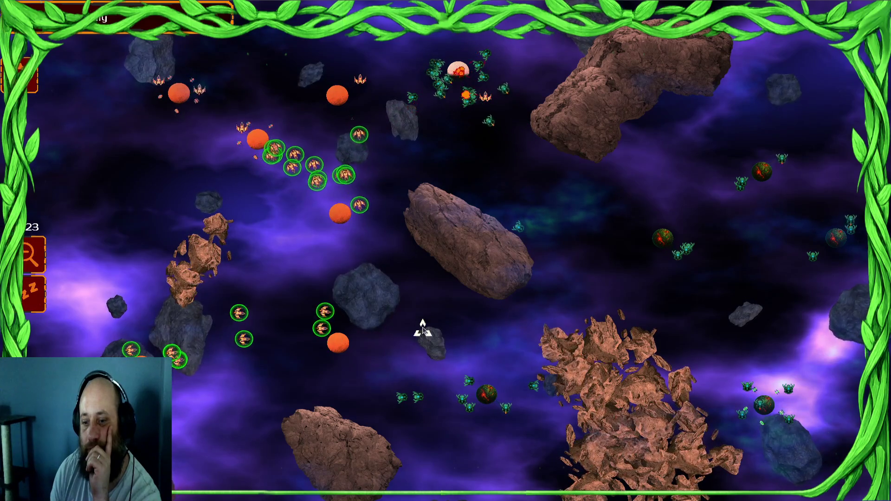
{"action": "left_click_drag", "start_coordinate": [316, 213], "coordinate": [153, 75]}
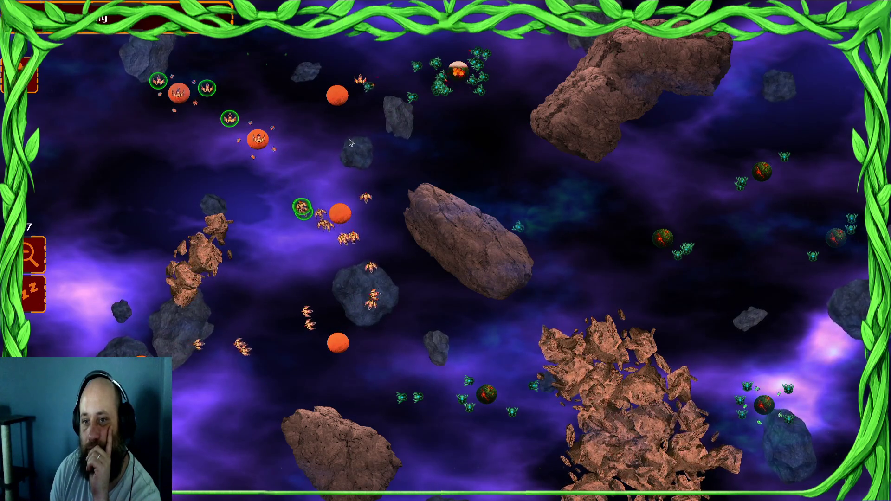
{"action": "left_click_drag", "start_coordinate": [251, 190], "coordinate": [422, 352]}
{"action": "right_click", "coordinate": [408, 328]}
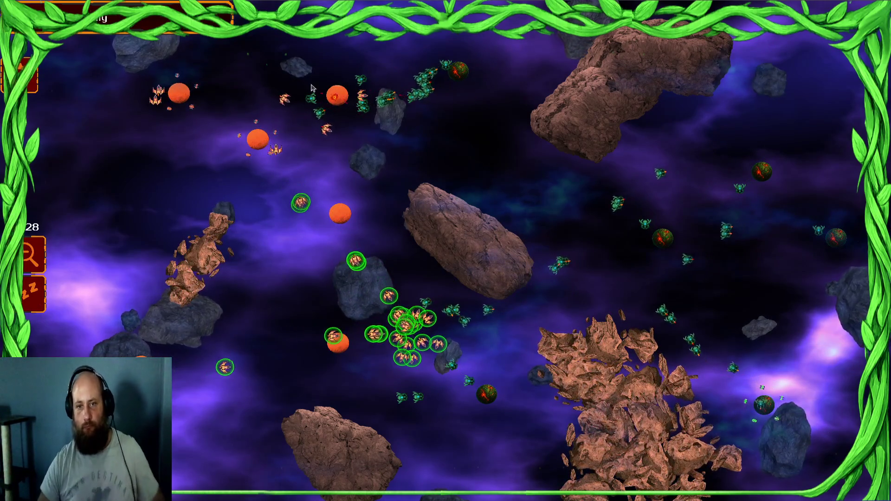
{"action": "mouse_move", "coordinate": [278, 128]}
{"action": "left_mouse_down"}
{"action": "mouse_move", "coordinate": [125, 123]}
{"action": "mouse_move", "coordinate": [139, 125]}
{"action": "left_mouse_up"}
{"action": "right_click", "coordinate": [175, 124]}
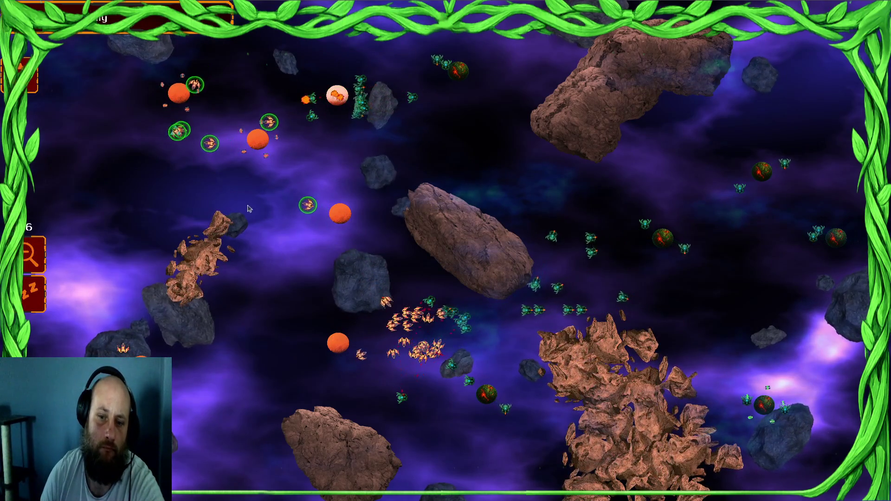
- Box-select the bottom fleet and bring up the in-game settings menu
{"action": "left_click", "coordinate": [413, 330]}
{"action": "mouse_move", "coordinate": [414, 329]}
{"action": "left_mouse_down"}
{"action": "mouse_move", "coordinate": [313, 272]}
{"action": "mouse_move", "coordinate": [260, 392]}
{"action": "mouse_move", "coordinate": [253, 390]}
{"action": "left_mouse_up"}
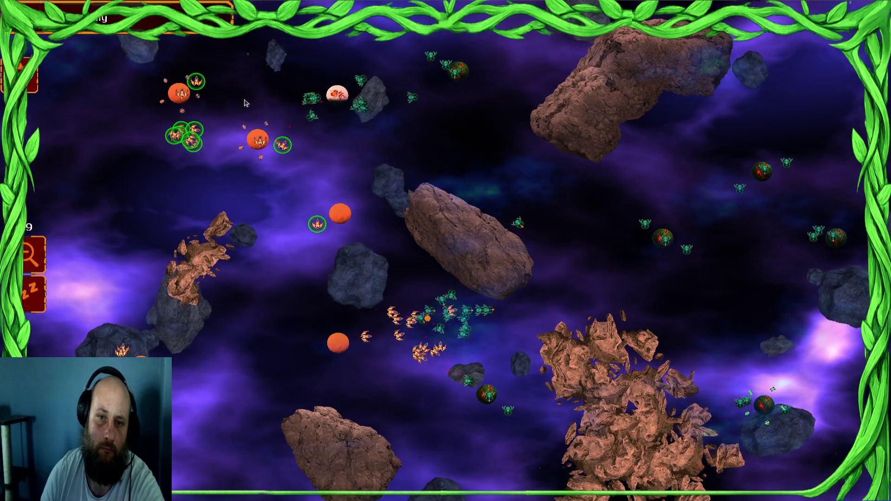
{"action": "left_click_drag", "start_coordinate": [371, 328], "coordinate": [360, 410]}
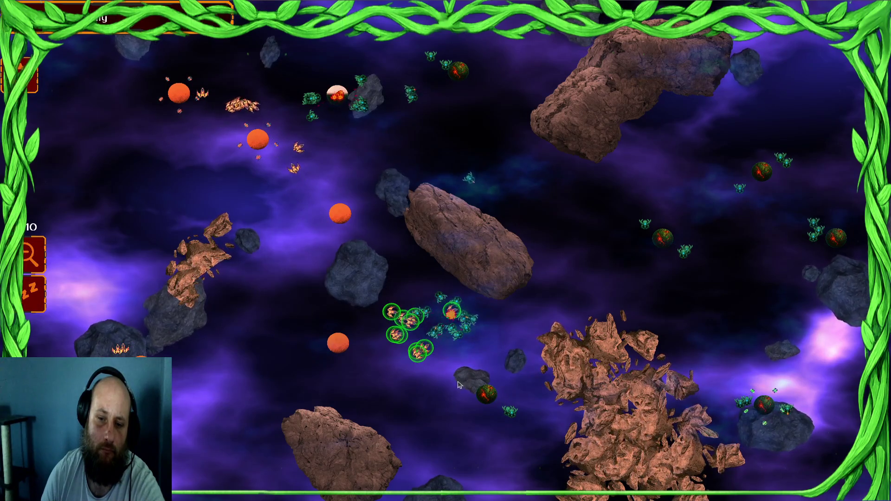
{"action": "key", "text": "Escape"}
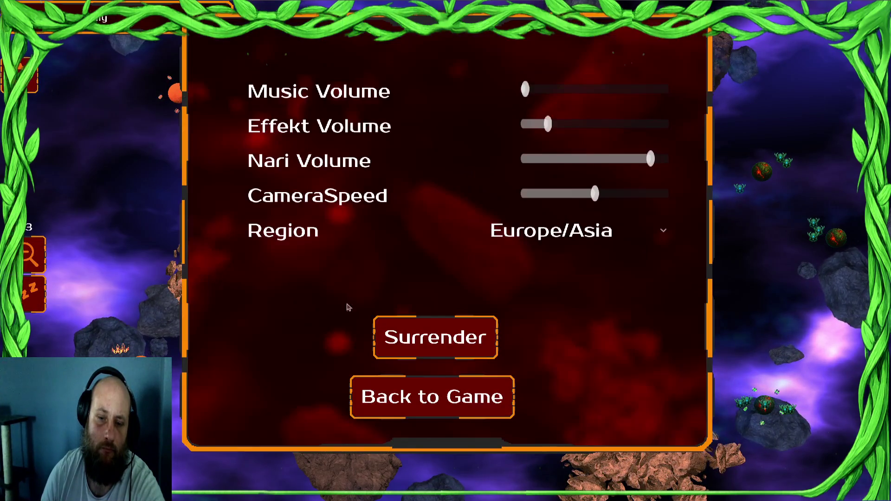
- Surrender two battles in a row, leaving each defeat screen to reach Create Campaign Commander
{"action": "left_click", "coordinate": [452, 325]}
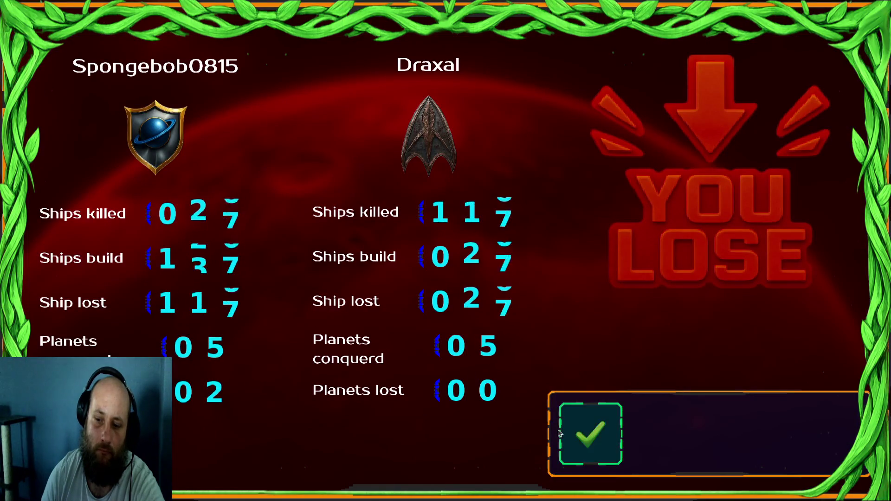
{"action": "left_click", "coordinate": [560, 433]}
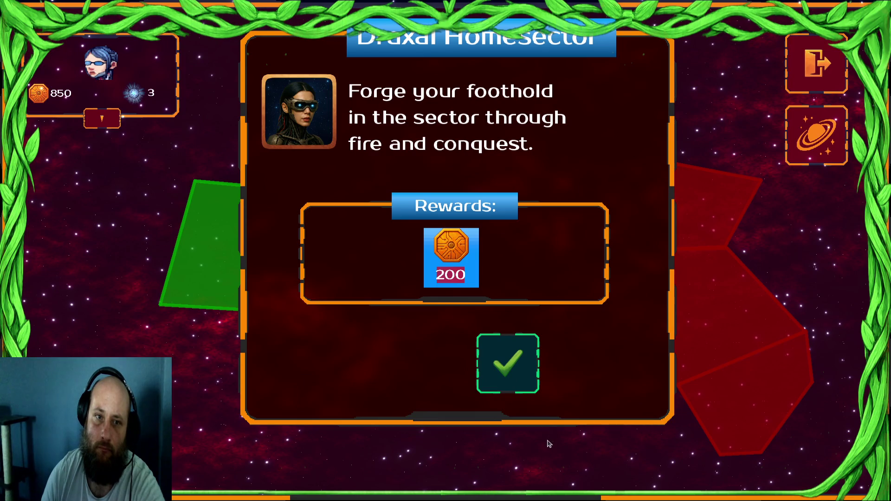
{"action": "key", "text": "Escape"}
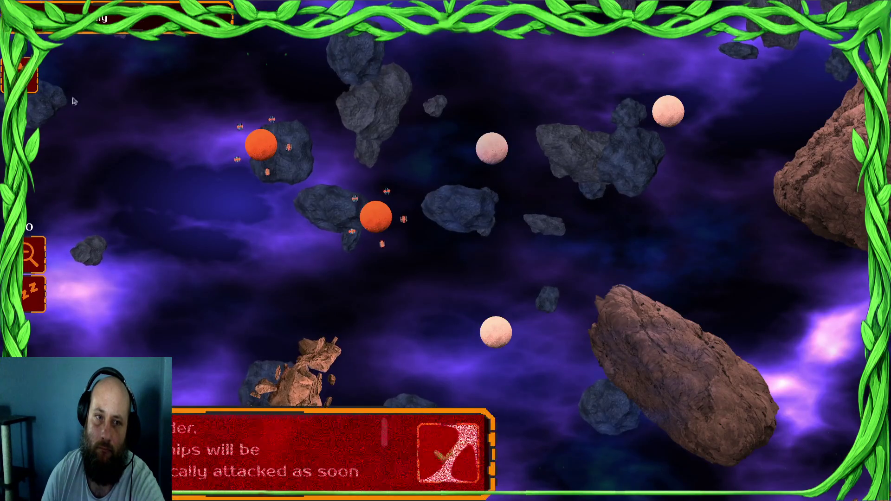
{"action": "key", "text": "Escape"}
{"action": "left_click", "coordinate": [465, 335]}
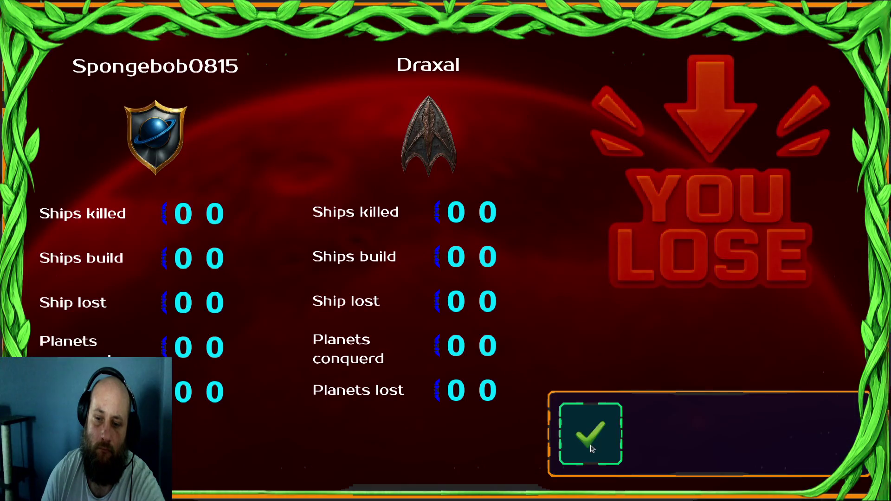
{"action": "left_click", "coordinate": [591, 448]}
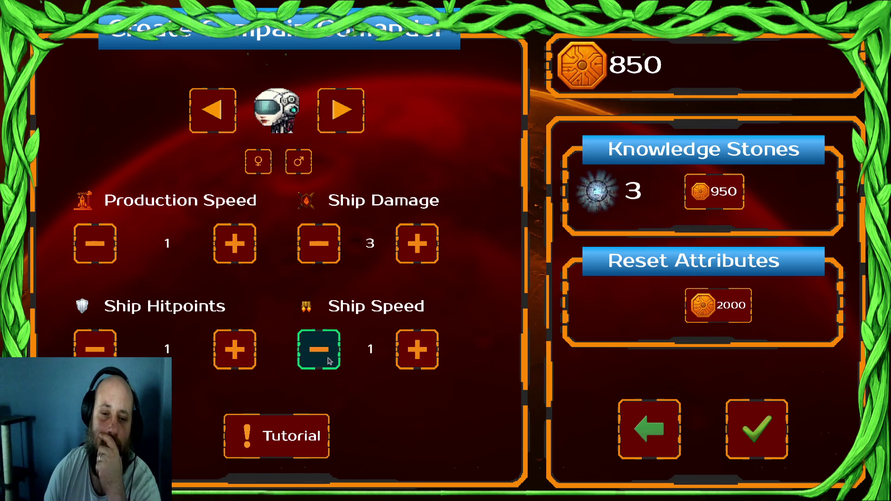
- Spend Knowledge Stones on Production Speed and Ship Hitpoints, confirm the commander and accept the tutorial dialog
{"action": "left_click", "coordinate": [235, 248]}
{"action": "left_click", "coordinate": [239, 363]}
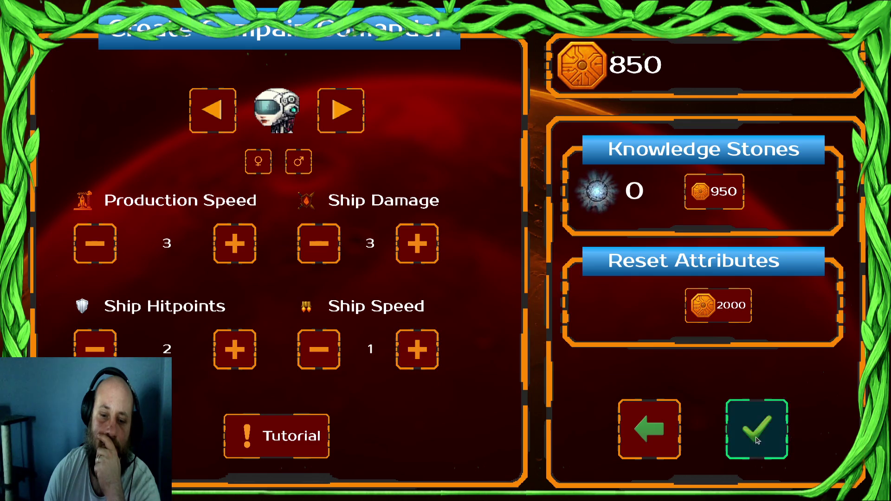
{"action": "left_click", "coordinate": [756, 439]}
{"action": "left_click", "coordinate": [507, 360]}
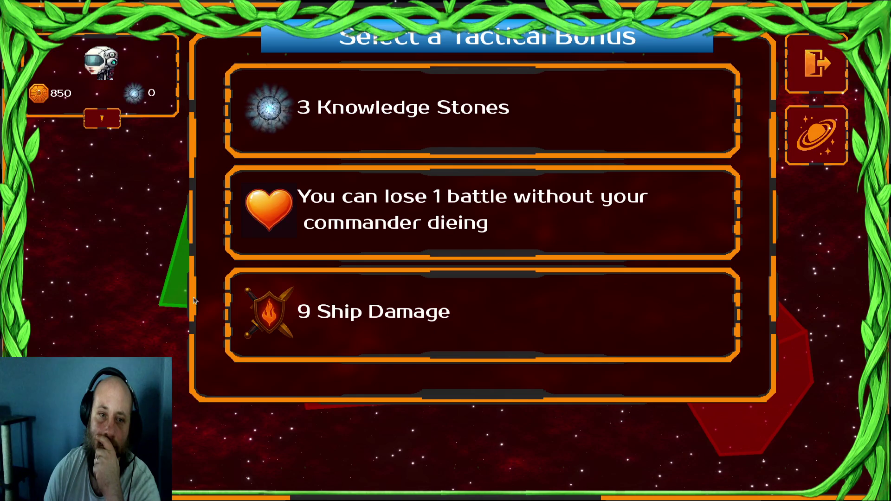
- Take the 9 Ship Damage tactical bonus and move into Draxal Homesector
{"action": "left_click", "coordinate": [111, 124]}
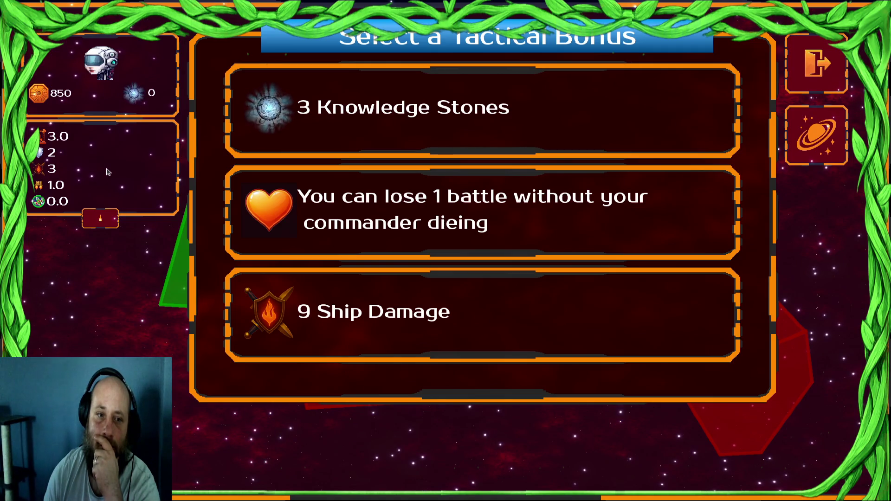
{"action": "left_click", "coordinate": [365, 349]}
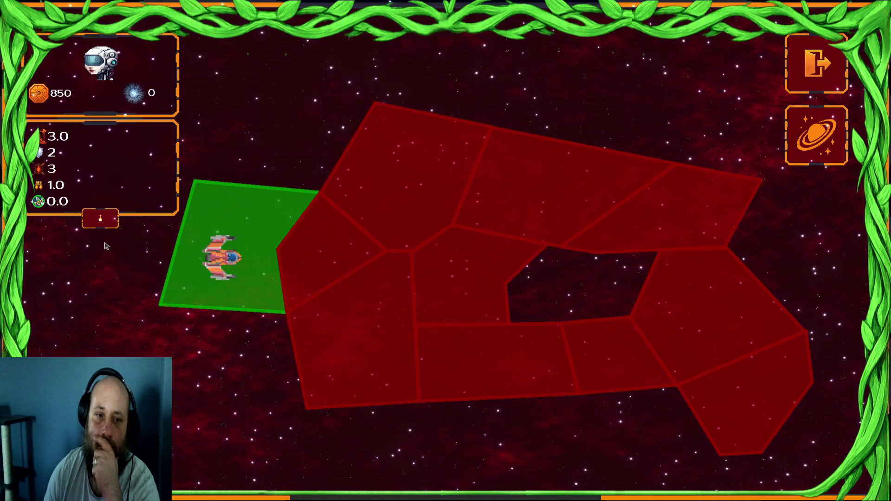
{"action": "left_click", "coordinate": [102, 223]}
{"action": "left_click", "coordinate": [318, 249]}
{"action": "left_click", "coordinate": [517, 355]}
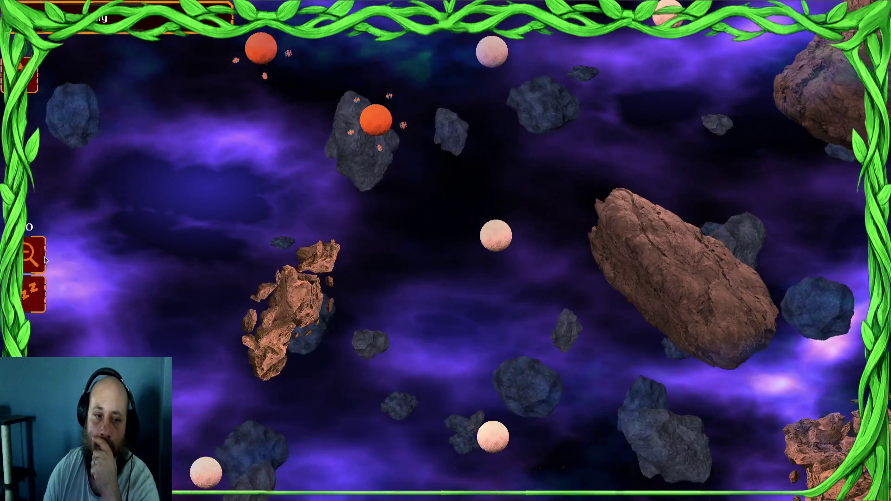
- Zoom out and send the first ship groups to the pale and left-side planets
{"action": "left_click", "coordinate": [28, 258]}
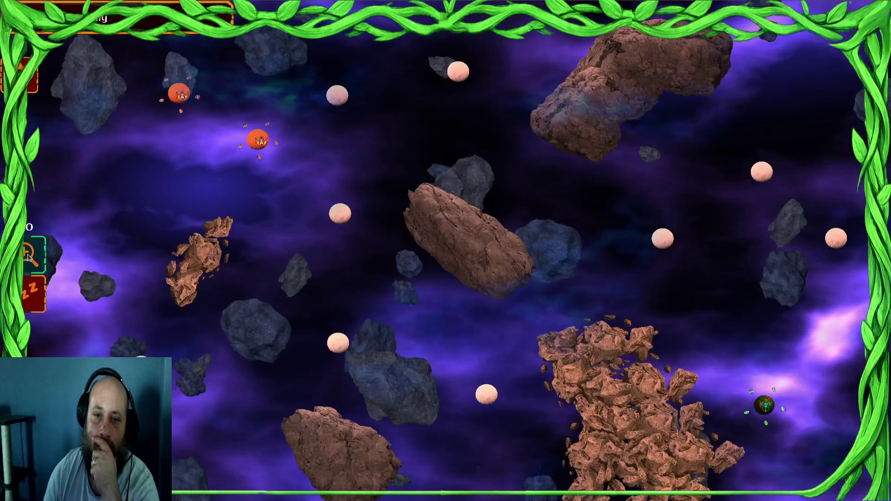
{"action": "left_click", "coordinate": [333, 104]}
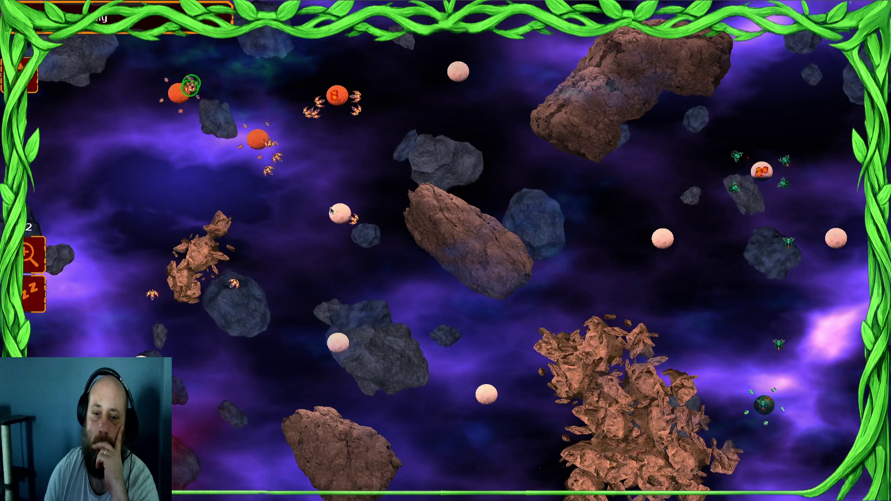
{"action": "left_click", "coordinate": [337, 95]}
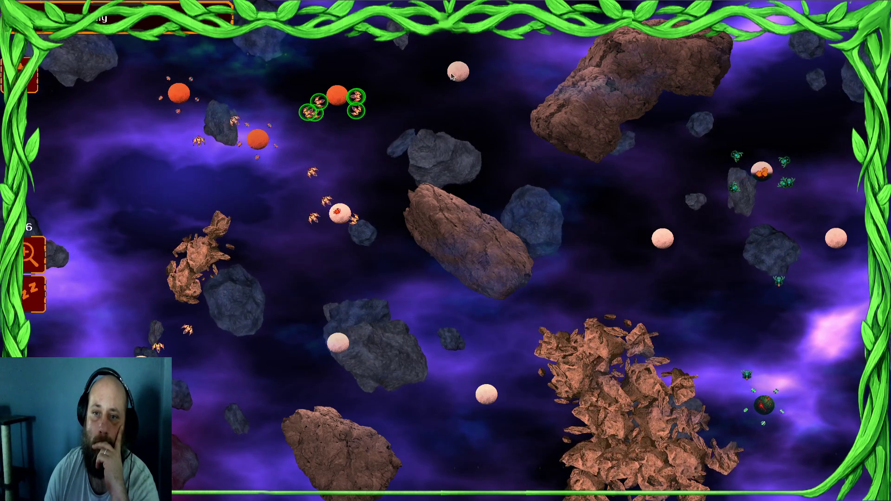
{"action": "left_click", "coordinate": [178, 93]}
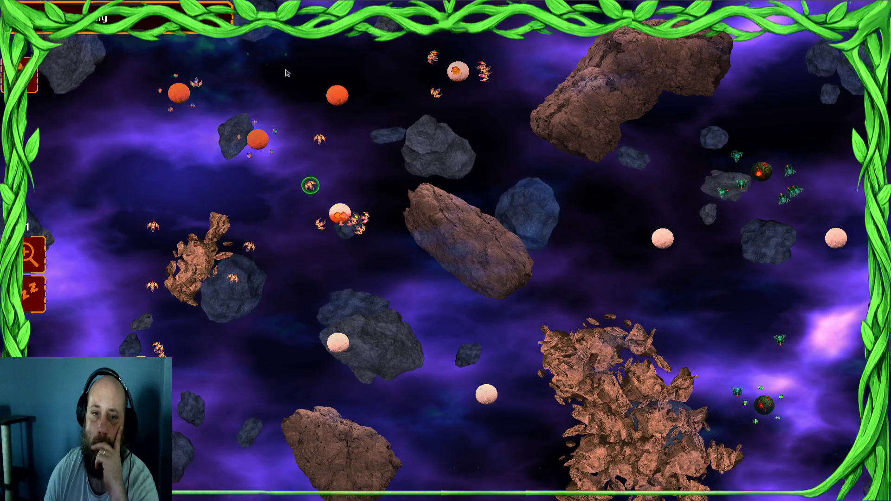
{"action": "left_click", "coordinate": [139, 360]}
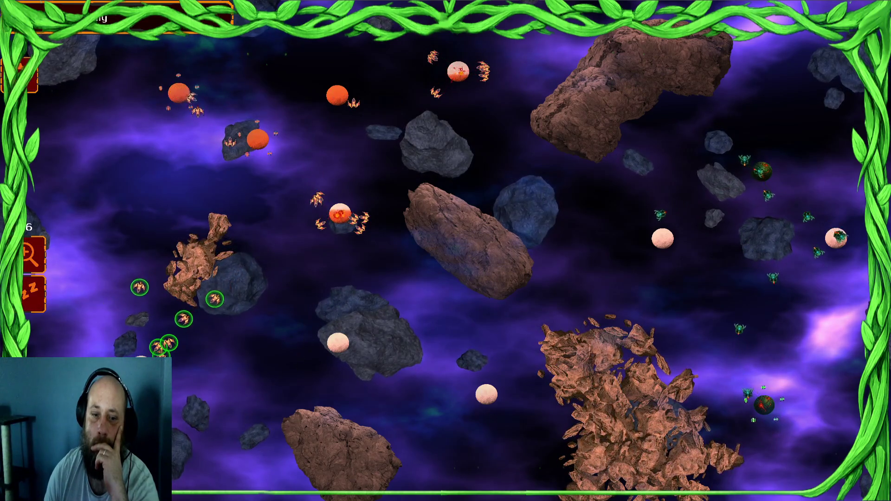
{"action": "left_click_drag", "start_coordinate": [399, 195], "coordinate": [603, 247]}
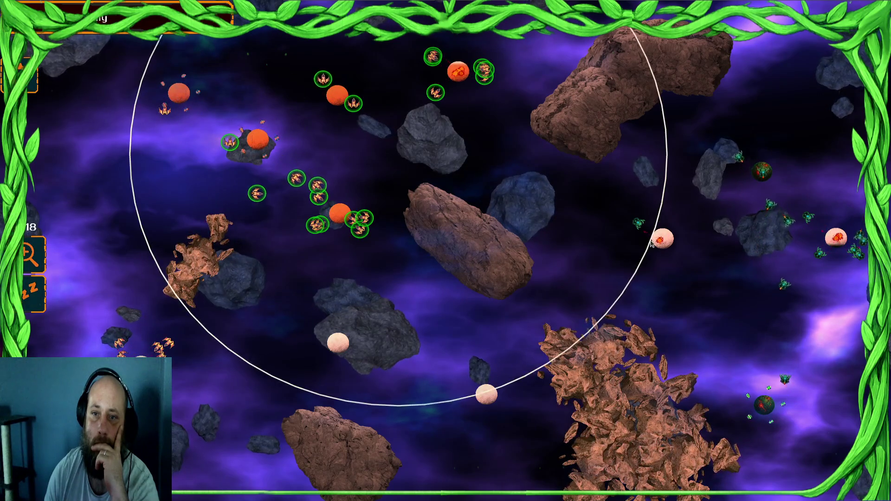
{"action": "left_click", "coordinate": [367, 317]}
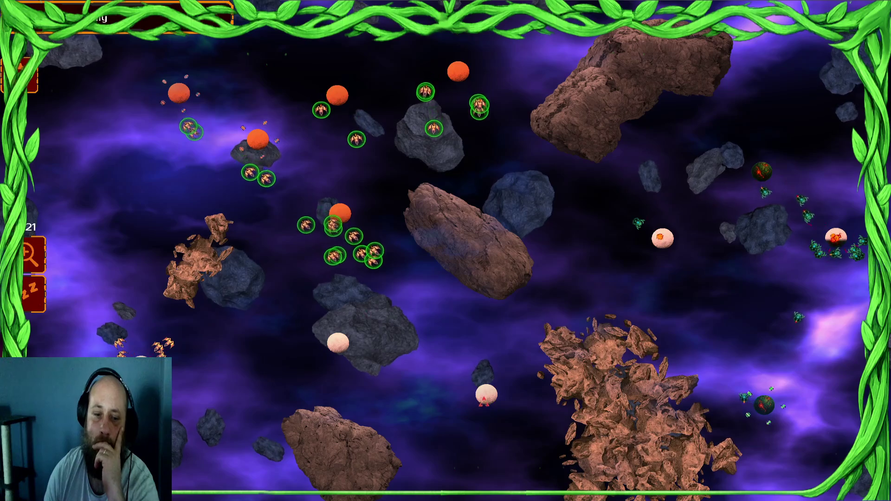
{"action": "left_click", "coordinate": [139, 358]}
{"action": "mouse_move", "coordinate": [351, 113]}
{"action": "left_mouse_down"}
{"action": "mouse_move", "coordinate": [361, 115]}
{"action": "mouse_move", "coordinate": [389, 261]}
{"action": "left_mouse_up"}
{"action": "left_click", "coordinate": [415, 365]}
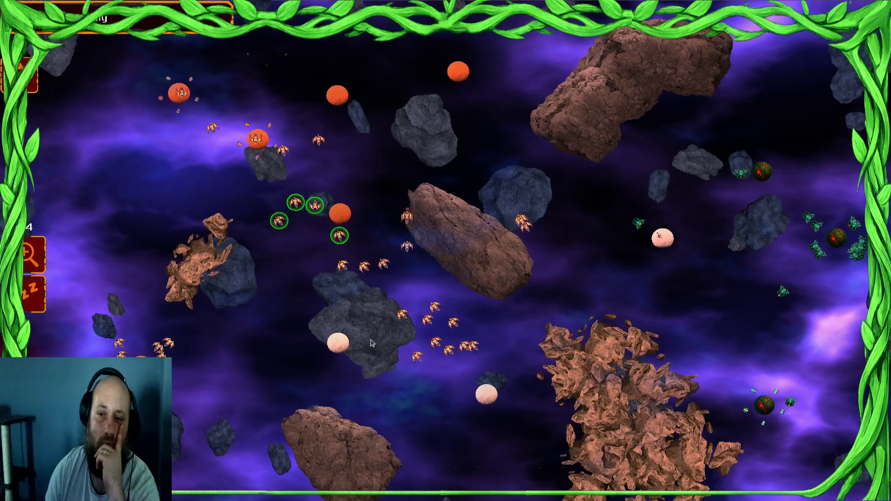
- Gather ship groups around the white and orange planets and attack the enemy planet on the right
{"action": "left_click_drag", "start_coordinate": [350, 50], "coordinate": [397, 227]}
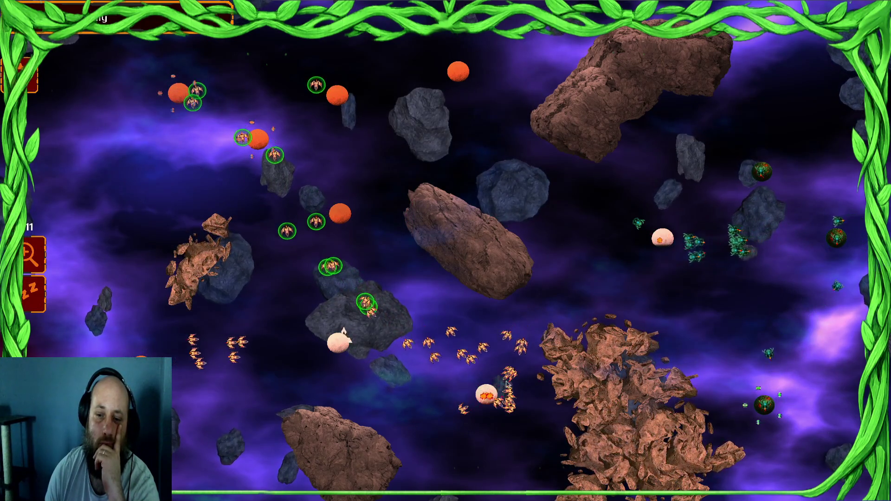
{"action": "left_click_drag", "start_coordinate": [485, 385], "coordinate": [367, 458]}
{"action": "left_click_drag", "start_coordinate": [227, 232], "coordinate": [367, 458]}
{"action": "left_click_drag", "start_coordinate": [476, 290], "coordinate": [416, 372]}
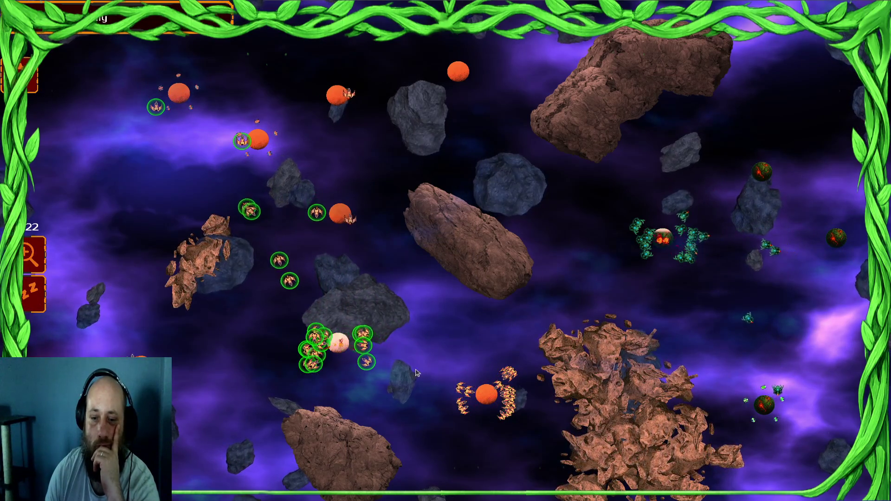
{"action": "mouse_move", "coordinate": [320, 226]}
{"action": "left_mouse_down"}
{"action": "mouse_move", "coordinate": [469, 362]}
{"action": "mouse_move", "coordinate": [492, 399]}
{"action": "left_mouse_up"}
{"action": "left_click_drag", "start_coordinate": [359, 186], "coordinate": [405, 420]}
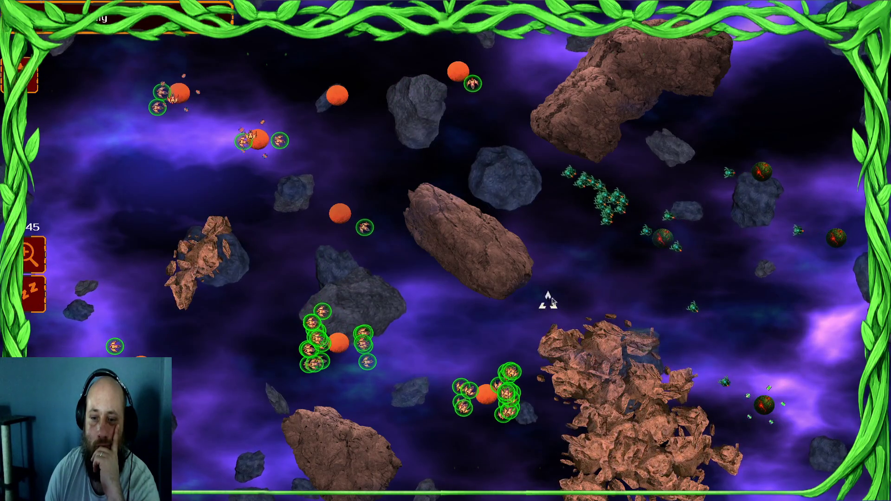
{"action": "left_click", "coordinate": [763, 407]}
{"action": "left_click_drag", "start_coordinate": [438, 190], "coordinate": [571, 259]}
{"action": "left_click", "coordinate": [278, 109]}
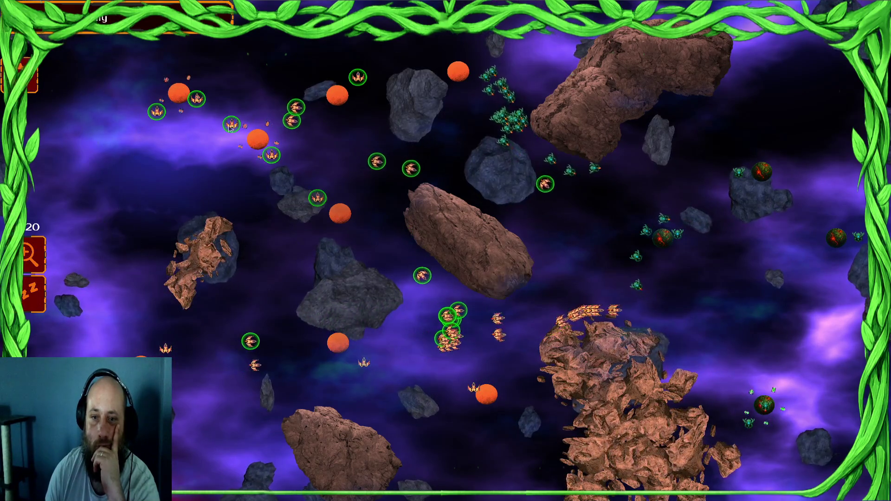
{"action": "left_click", "coordinate": [338, 95]}
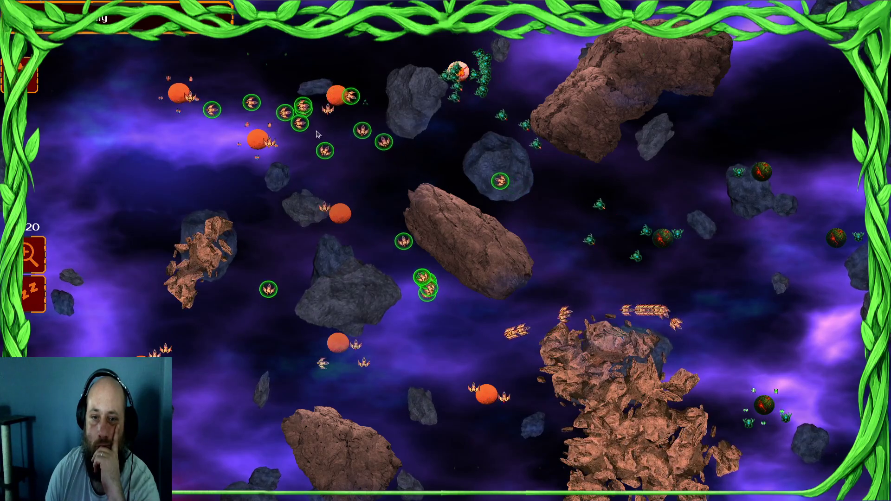
{"action": "left_click_drag", "start_coordinate": [207, 215], "coordinate": [325, 121]}
{"action": "left_click", "coordinate": [340, 214]}
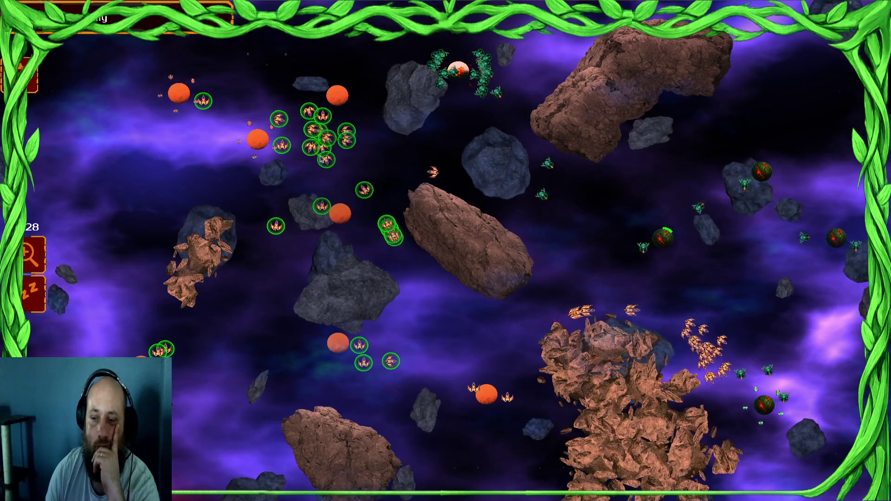
{"action": "left_click_drag", "start_coordinate": [404, 341], "coordinate": [510, 445]}
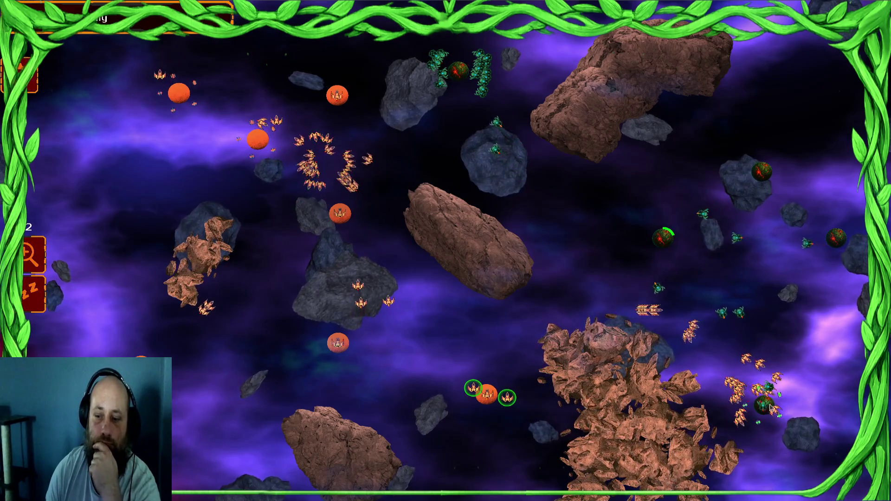
{"action": "left_click", "coordinate": [664, 238]}
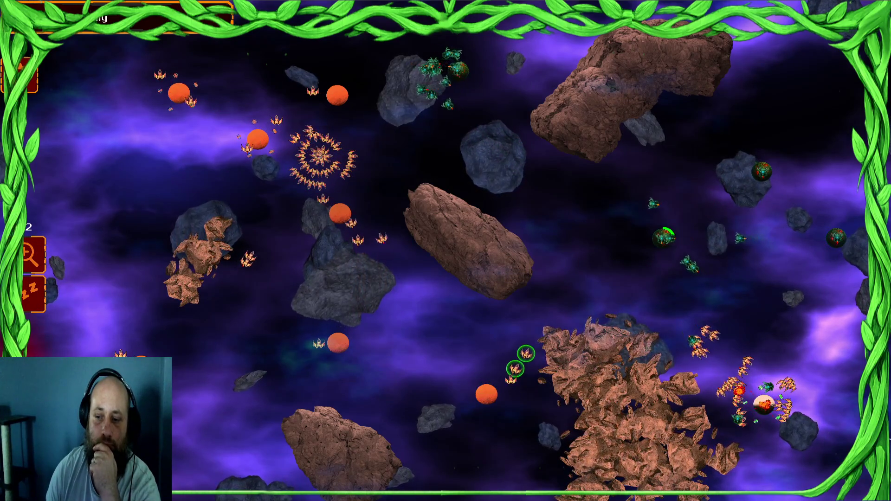
- Send the upper-left, central and top swarms against the right, lower-right and upper-right planets
{"action": "left_click_drag", "start_coordinate": [445, 134], "coordinate": [69, 193]}
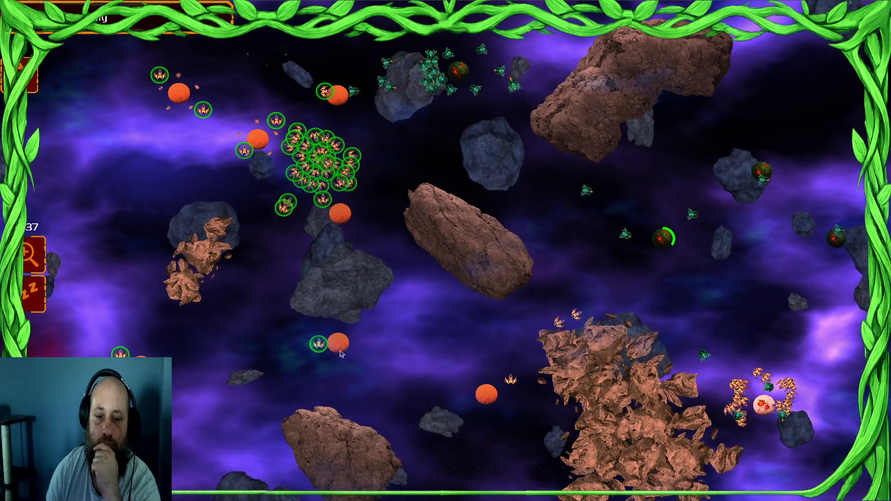
{"action": "left_click_drag", "start_coordinate": [294, 155], "coordinate": [358, 101]}
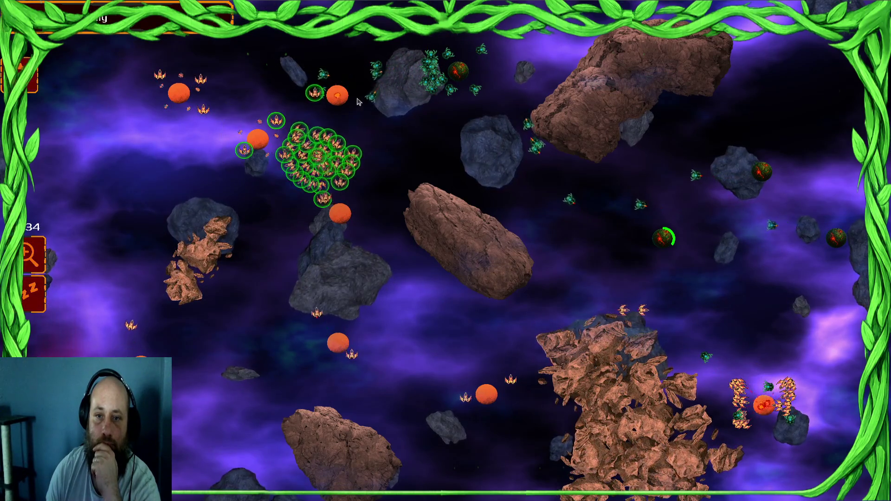
{"action": "mouse_move", "coordinate": [764, 404]}
{"action": "left_mouse_down"}
{"action": "mouse_move", "coordinate": [599, 260]}
{"action": "mouse_move", "coordinate": [822, 331]}
{"action": "left_mouse_up"}
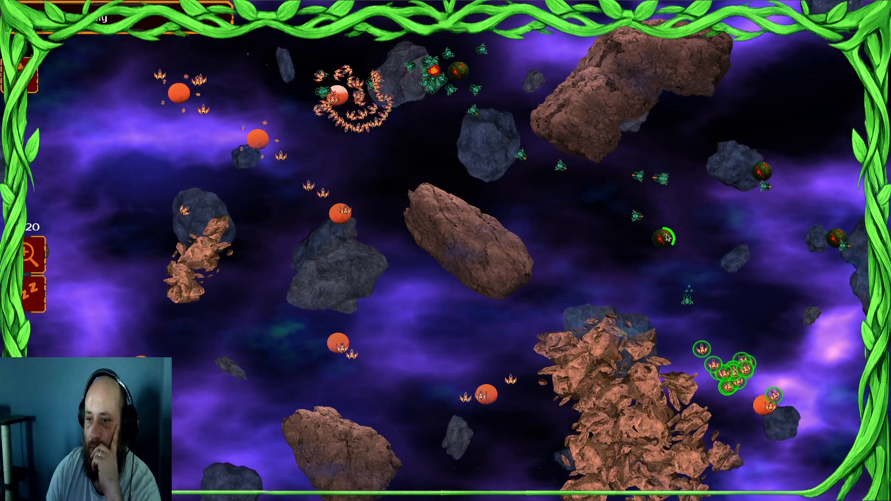
{"action": "mouse_move", "coordinate": [176, 98]}
{"action": "left_mouse_down"}
{"action": "mouse_move", "coordinate": [242, 120]}
{"action": "mouse_move", "coordinate": [339, 214]}
{"action": "left_mouse_up"}
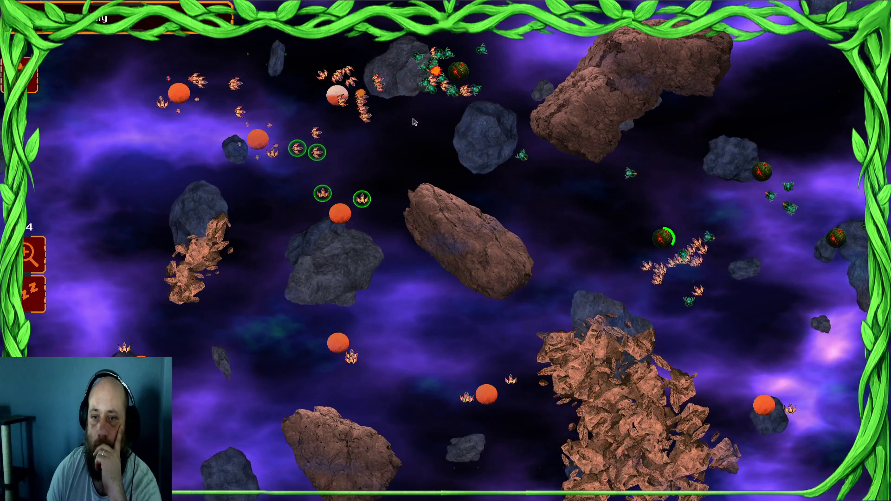
{"action": "left_click_drag", "start_coordinate": [271, 39], "coordinate": [353, 116]}
{"action": "left_click", "coordinate": [664, 238]}
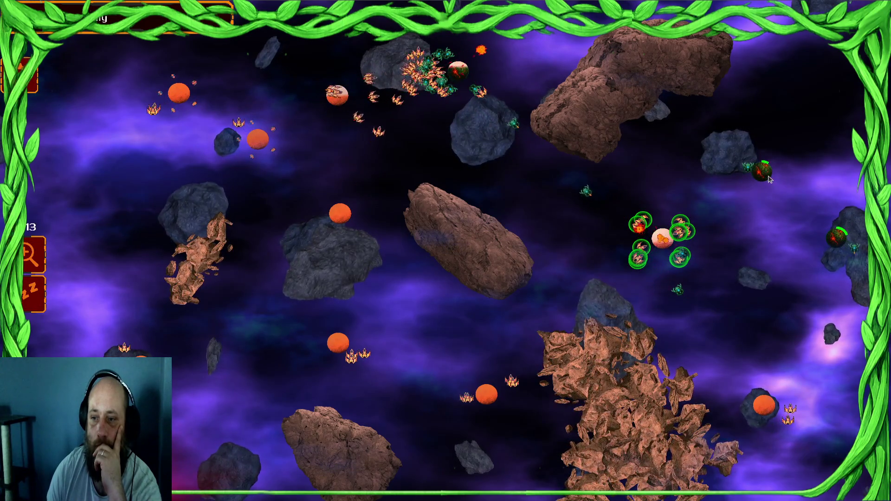
{"action": "left_click_drag", "start_coordinate": [573, 375], "coordinate": [297, 385]}
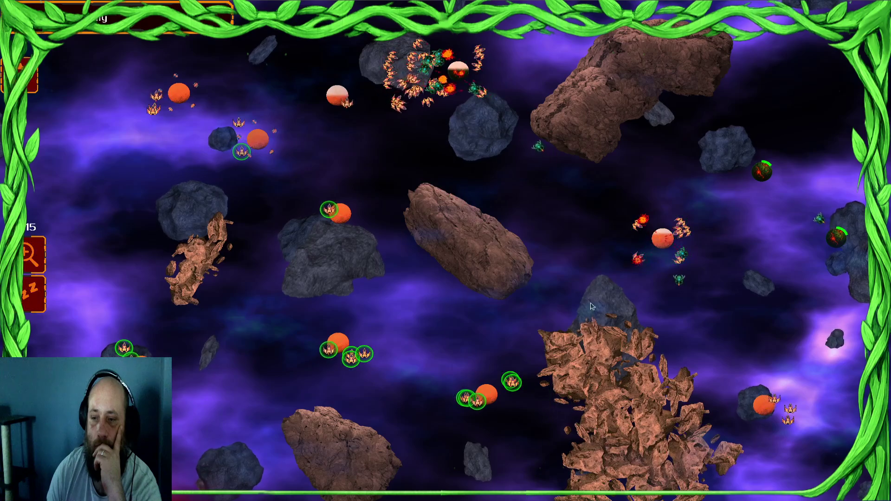
{"action": "left_click", "coordinate": [789, 409]}
{"action": "left_click", "coordinate": [761, 172]}
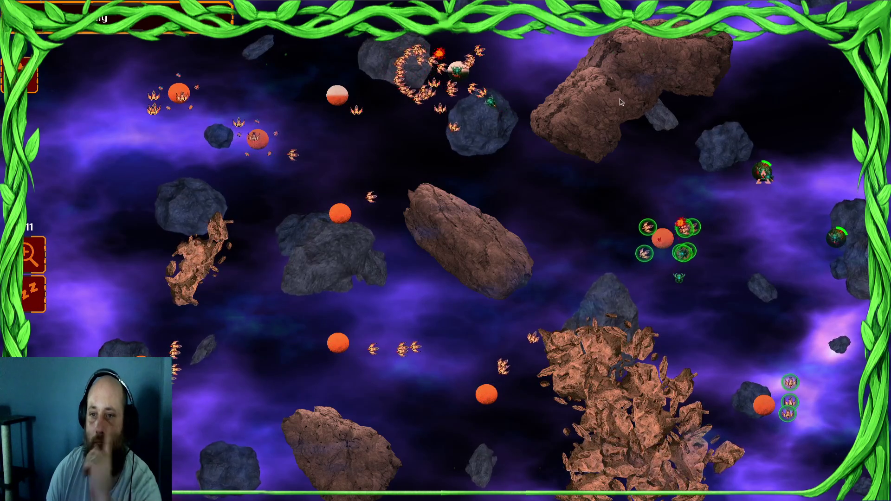
- Move ships through the top and white planets, then send about 28 ships against the enemy planets
{"action": "left_click_drag", "start_coordinate": [539, 93], "coordinate": [436, 92]}
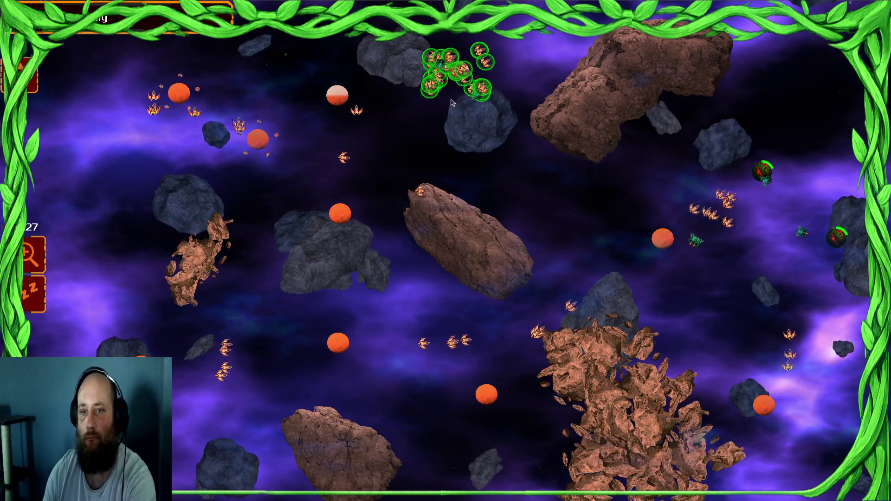
{"action": "left_click_drag", "start_coordinate": [266, 118], "coordinate": [116, 149]}
{"action": "left_click", "coordinate": [457, 70]}
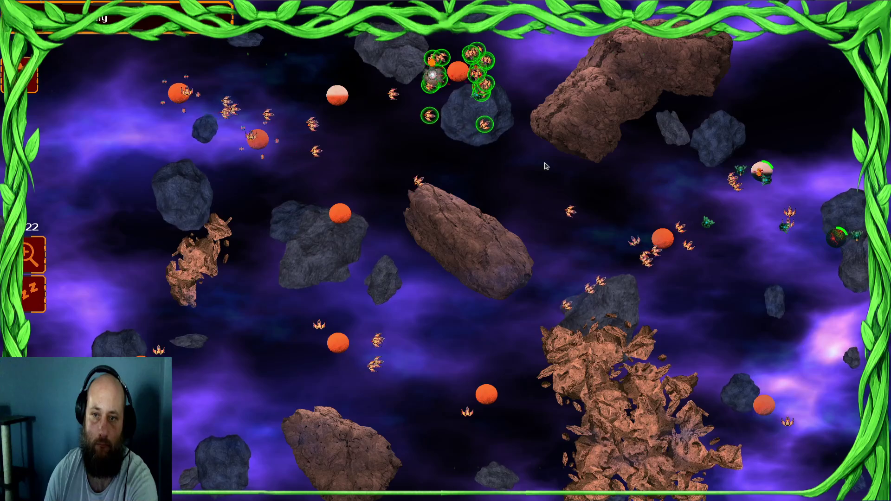
{"action": "left_click", "coordinate": [750, 170]}
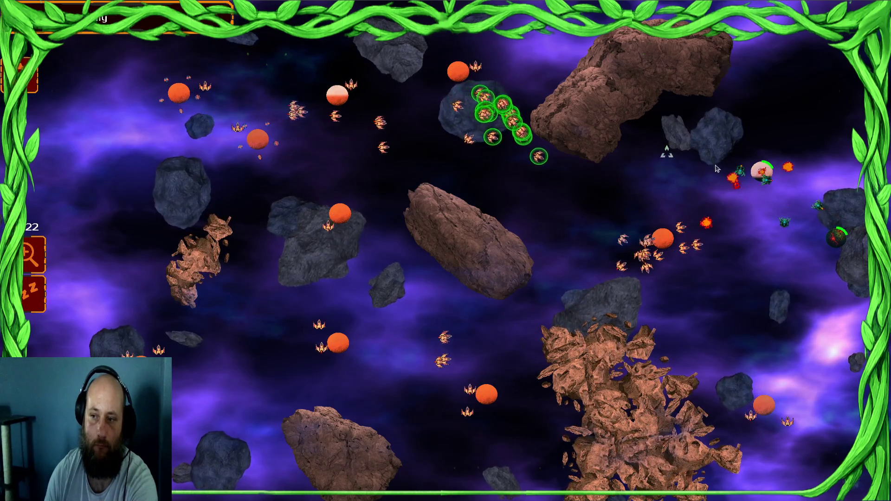
{"action": "left_click_drag", "start_coordinate": [297, 218], "coordinate": [297, 218]}
{"action": "left_click", "coordinate": [645, 227]}
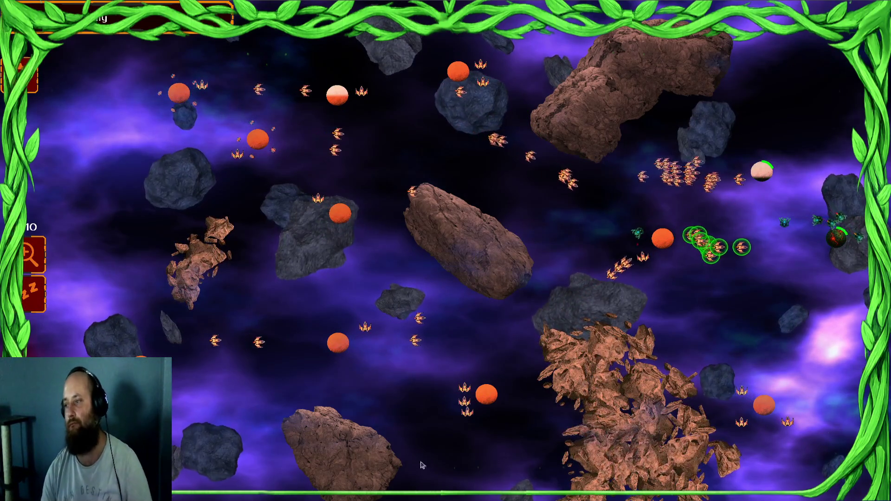
{"action": "left_click", "coordinate": [34, 293]}
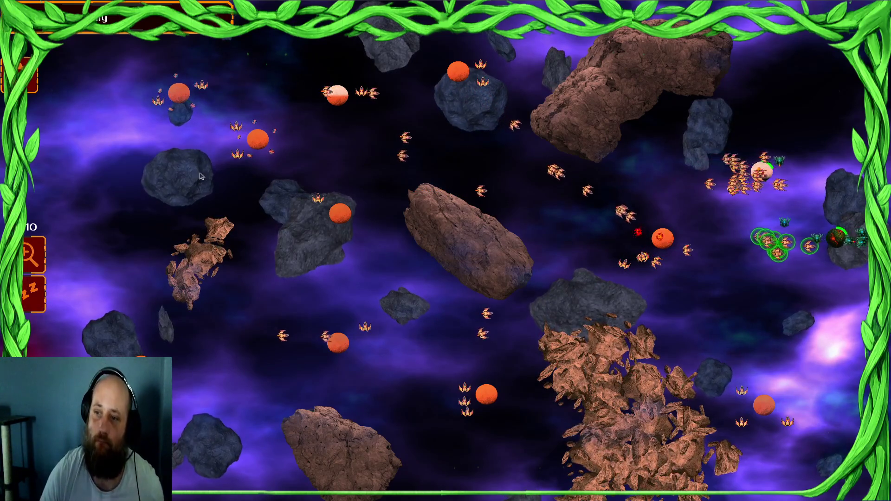
{"action": "mouse_move", "coordinate": [159, 93]}
{"action": "left_mouse_down"}
{"action": "mouse_move", "coordinate": [338, 389]}
{"action": "mouse_move", "coordinate": [580, 408]}
{"action": "left_mouse_up"}
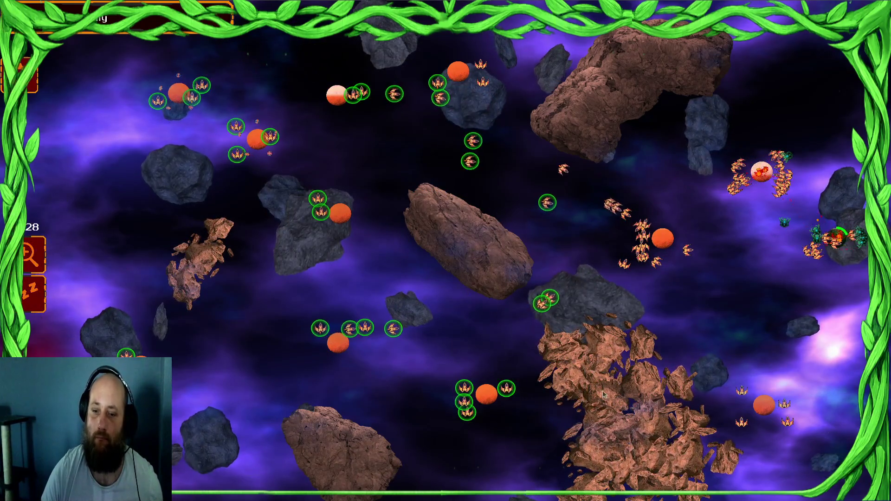
{"action": "left_click", "coordinate": [821, 257]}
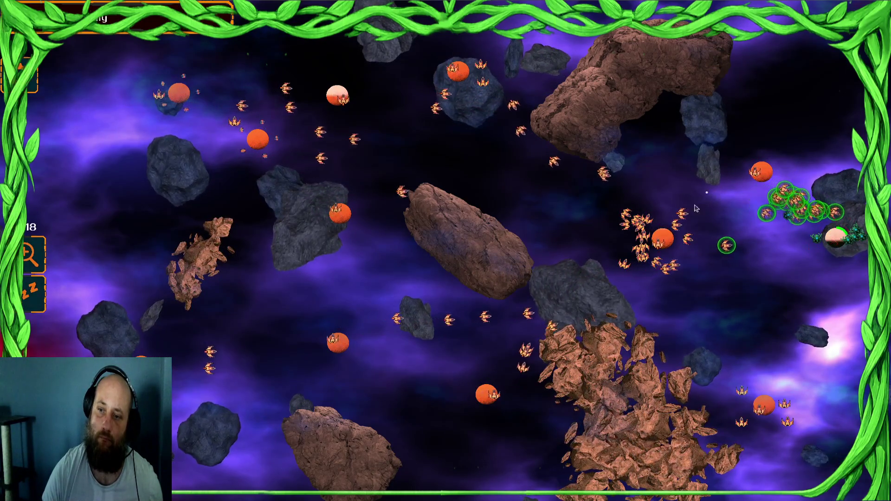
{"action": "left_click_drag", "start_coordinate": [659, 236], "coordinate": [742, 260]}
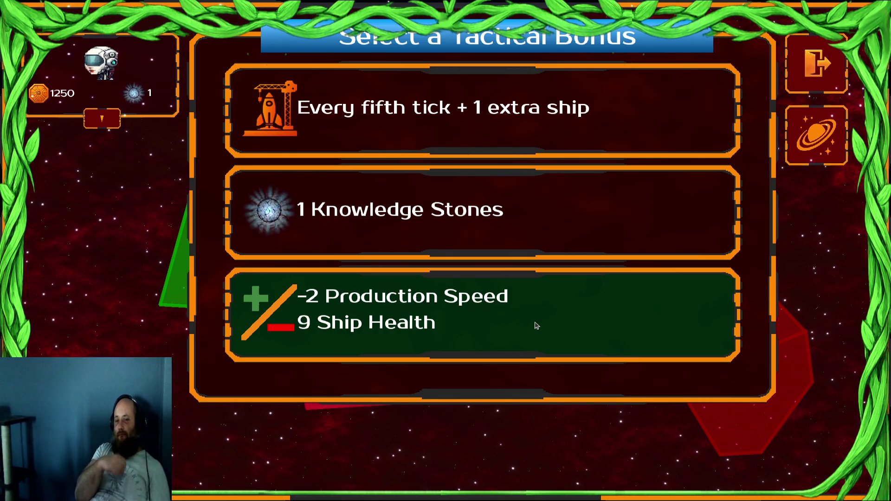
- Check the five stats in the commander panel, close the tactical bonus dialog, and quit the game
{"action": "left_click", "coordinate": [103, 120]}
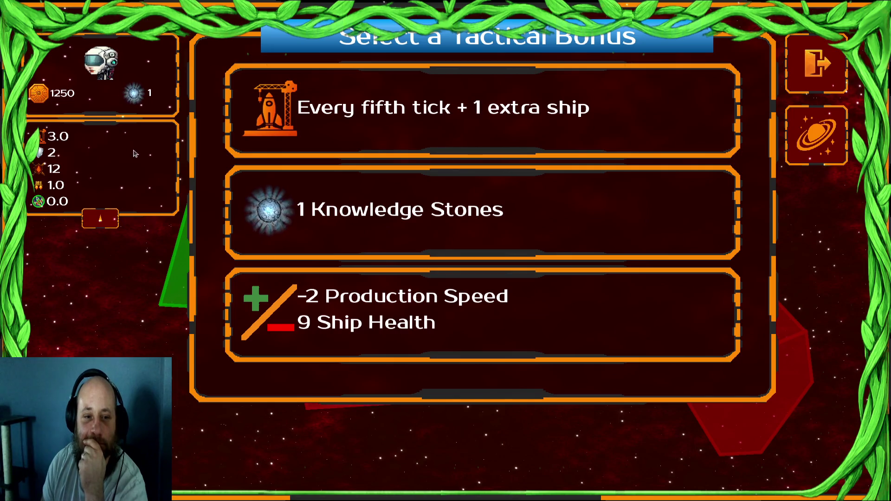
{"action": "left_click", "coordinate": [446, 318]}
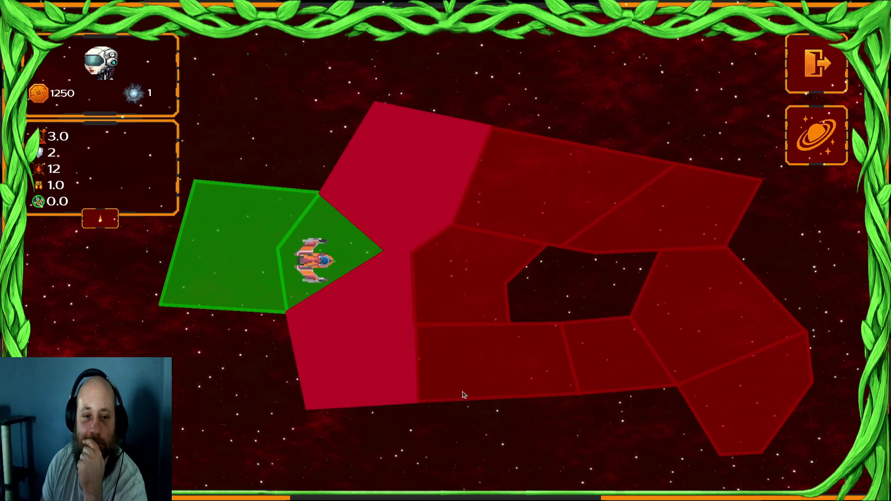
{"action": "left_click", "coordinate": [106, 222]}
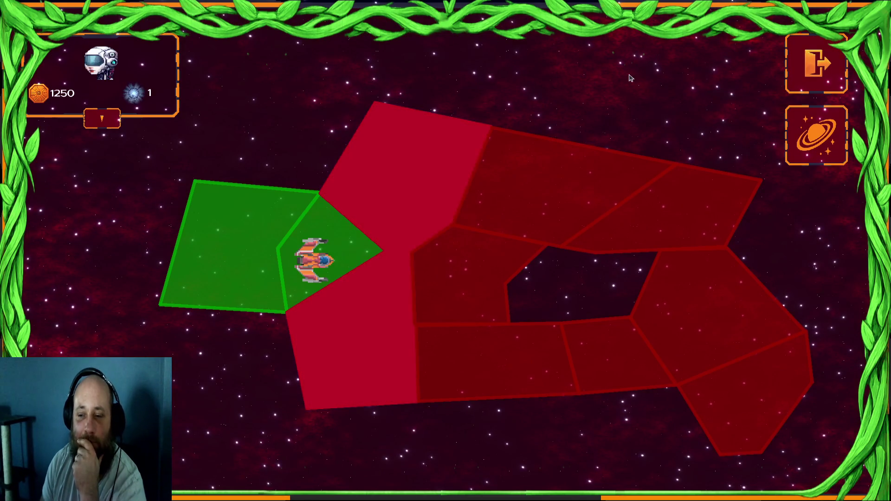
{"action": "key", "text": "alt+F4"}
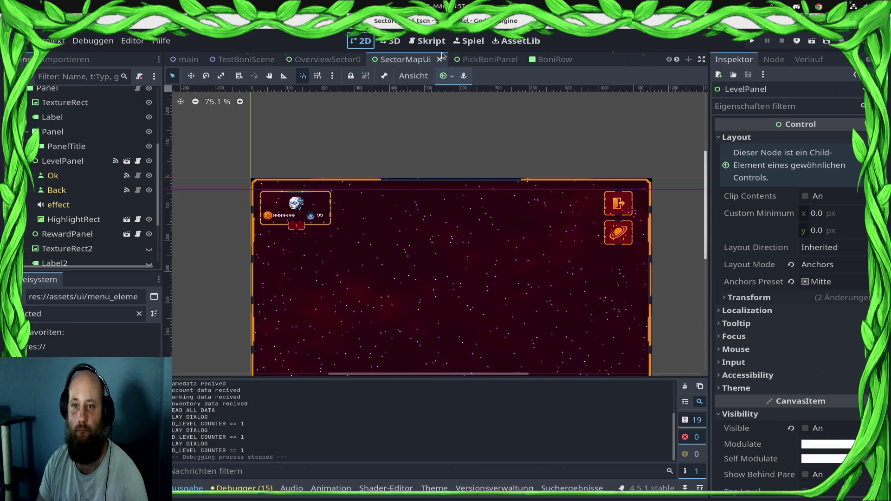
- Open SectorMapUi.gd and review its code around line 94 and the load_level_data call on line 34
{"action": "scroll", "coordinate": [442, 59], "scroll_direction": "down", "scroll_amount": 3}
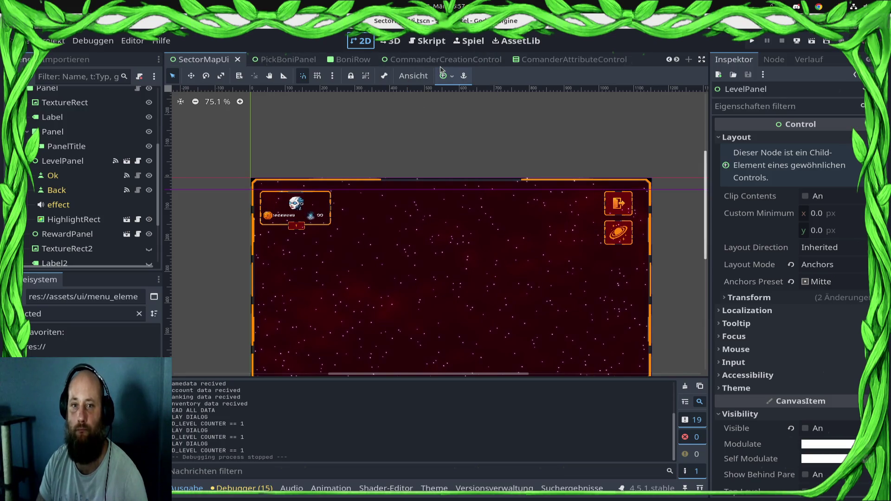
{"action": "scroll", "coordinate": [404, 60], "scroll_direction": "up", "scroll_amount": 3}
{"action": "scroll", "coordinate": [116, 144], "scroll_direction": "up", "scroll_amount": 5}
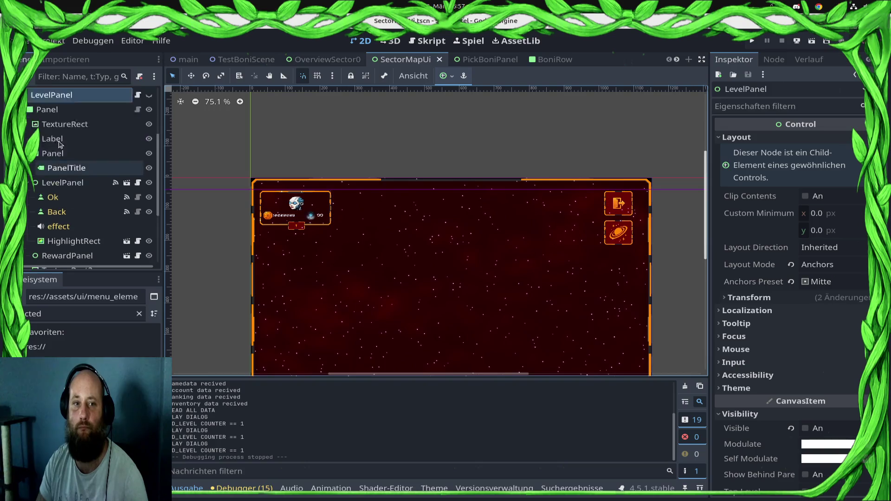
{"action": "left_click", "coordinate": [139, 95]}
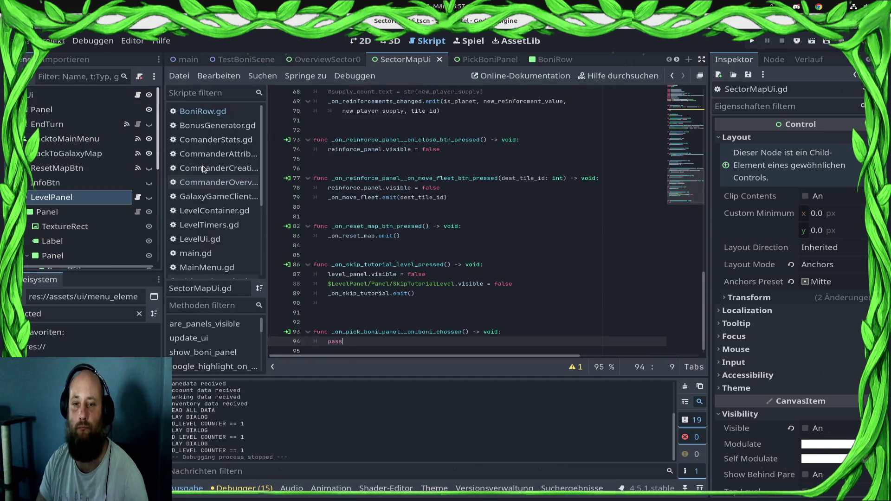
{"action": "left_click", "coordinate": [401, 341]}
{"action": "left_click", "coordinate": [401, 335]}
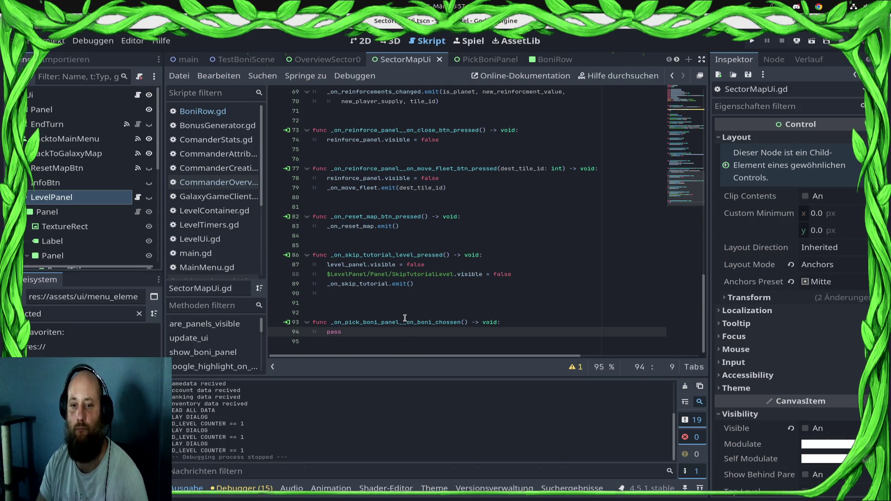
{"action": "scroll", "coordinate": [405, 318], "scroll_direction": "up", "scroll_amount": 3}
{"action": "scroll", "coordinate": [405, 318], "scroll_direction": "up", "scroll_amount": 9}
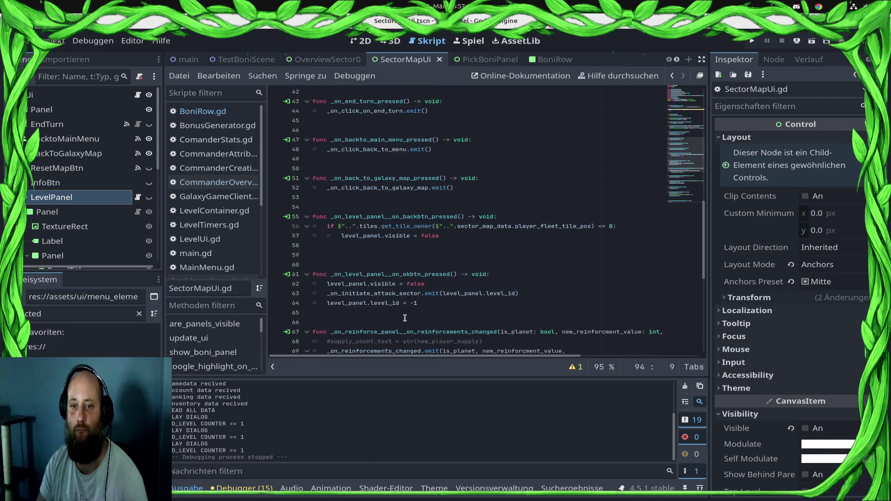
{"action": "scroll", "coordinate": [402, 318], "scroll_direction": "up", "scroll_amount": 6}
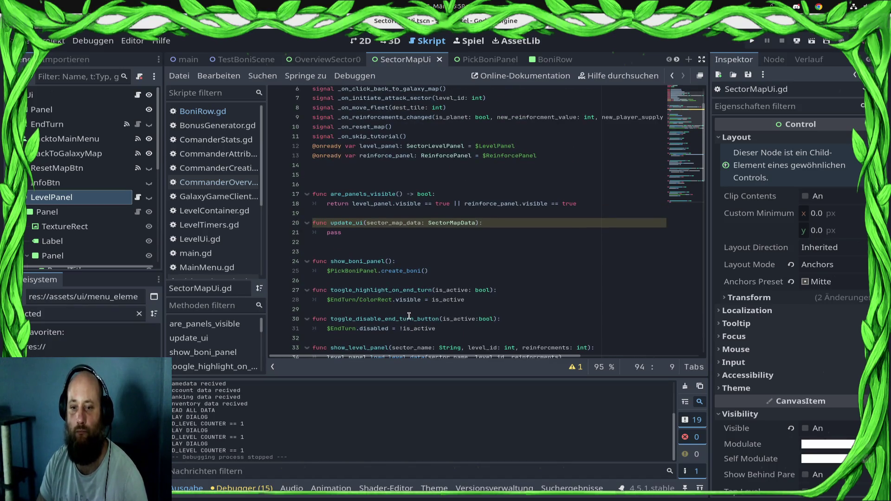
{"action": "scroll", "coordinate": [410, 319], "scroll_direction": "down", "scroll_amount": 3}
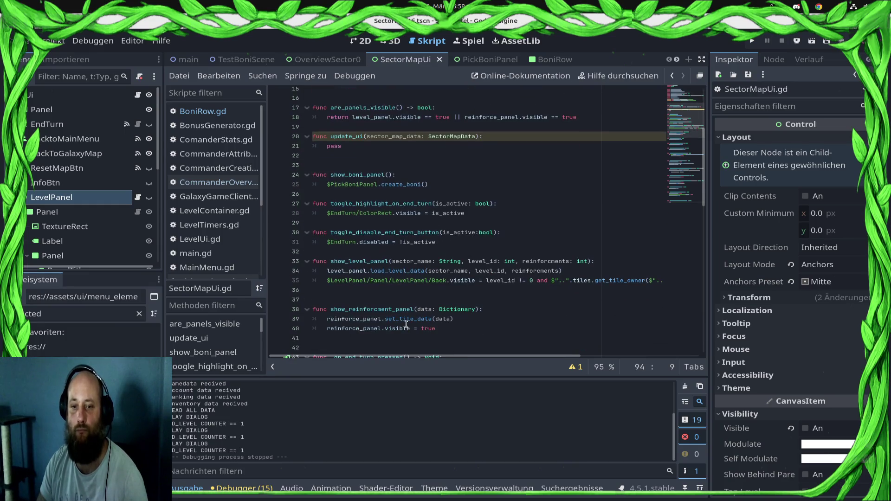
{"action": "left_click", "coordinate": [569, 274]}
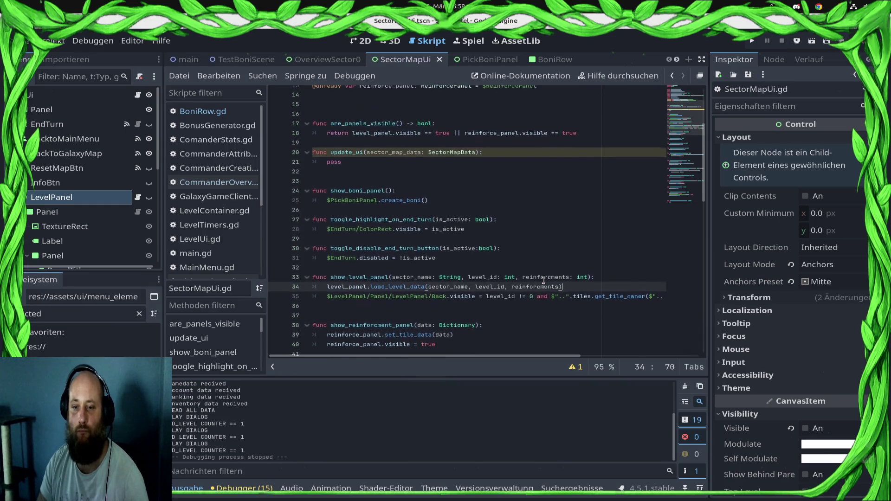
- Scroll to the Commander Overview node and open the CommanderOverview scene for editing
{"action": "scroll", "coordinate": [552, 279], "scroll_direction": "down", "scroll_amount": 3}
{"action": "scroll", "coordinate": [538, 284], "scroll_direction": "down", "scroll_amount": 8}
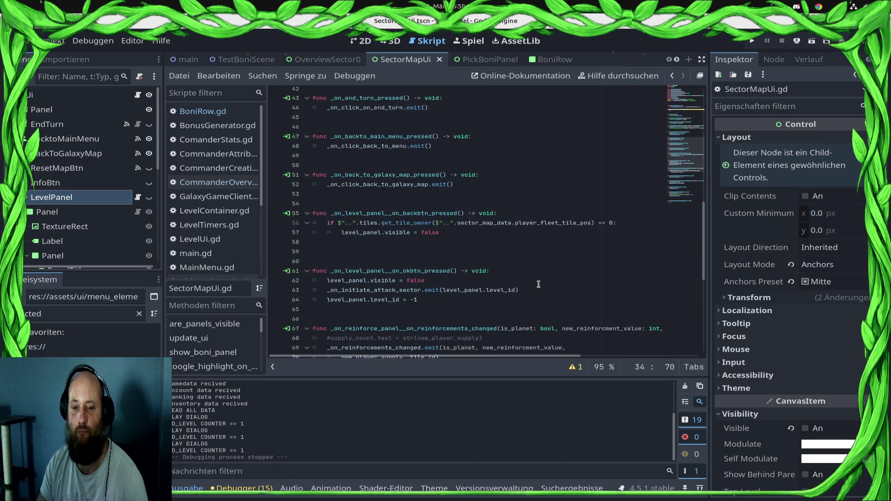
{"action": "scroll", "coordinate": [538, 283], "scroll_direction": "down", "scroll_amount": 3}
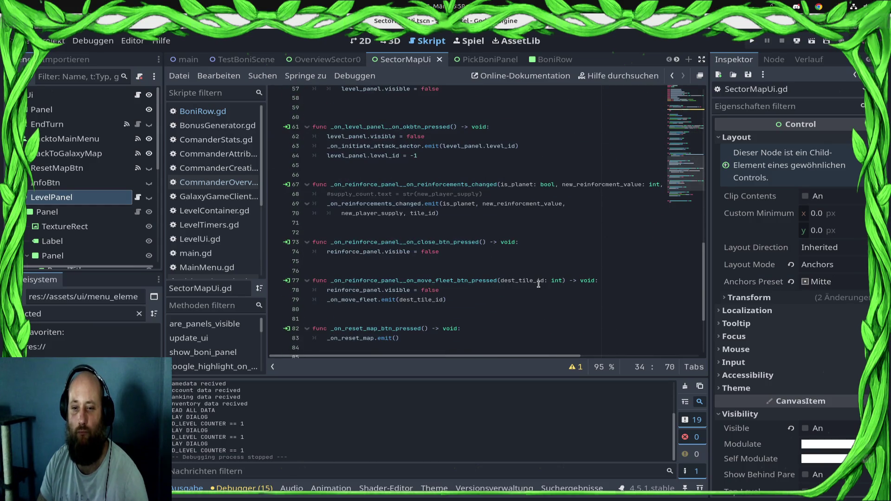
{"action": "scroll", "coordinate": [539, 284], "scroll_direction": "down", "scroll_amount": 3}
{"action": "scroll", "coordinate": [539, 284], "scroll_direction": "down", "scroll_amount": 1}
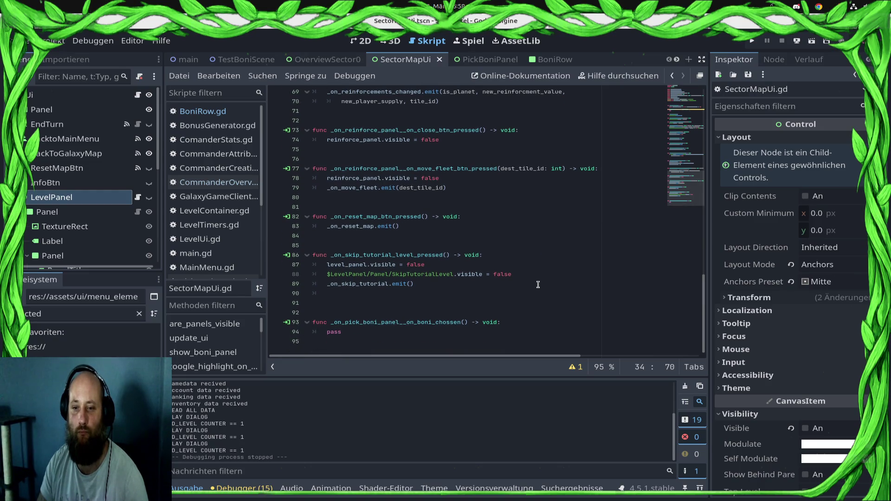
{"action": "scroll", "coordinate": [538, 284], "scroll_direction": "up", "scroll_amount": 20}
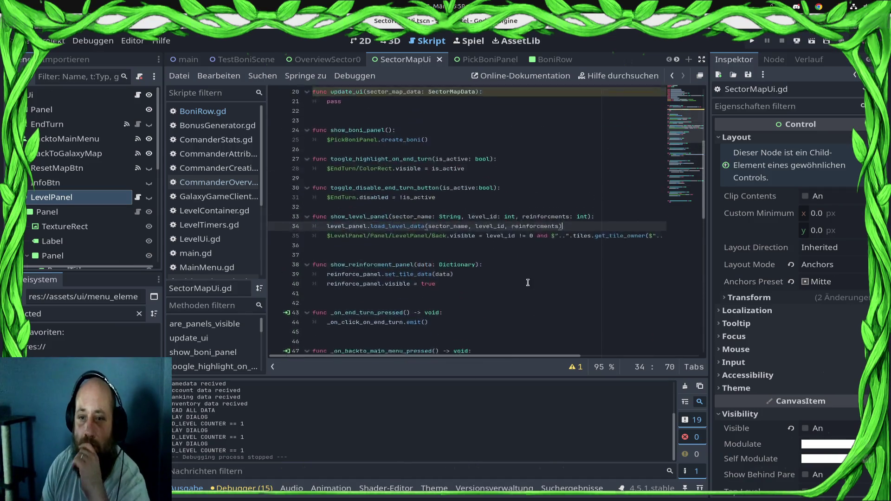
{"action": "scroll", "coordinate": [528, 272], "scroll_direction": "down", "scroll_amount": 3}
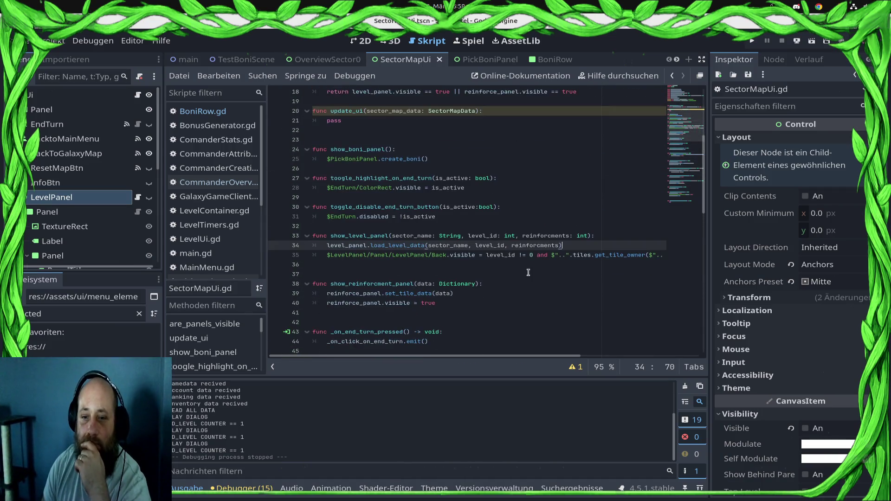
{"action": "scroll", "coordinate": [523, 279], "scroll_direction": "up", "scroll_amount": 6}
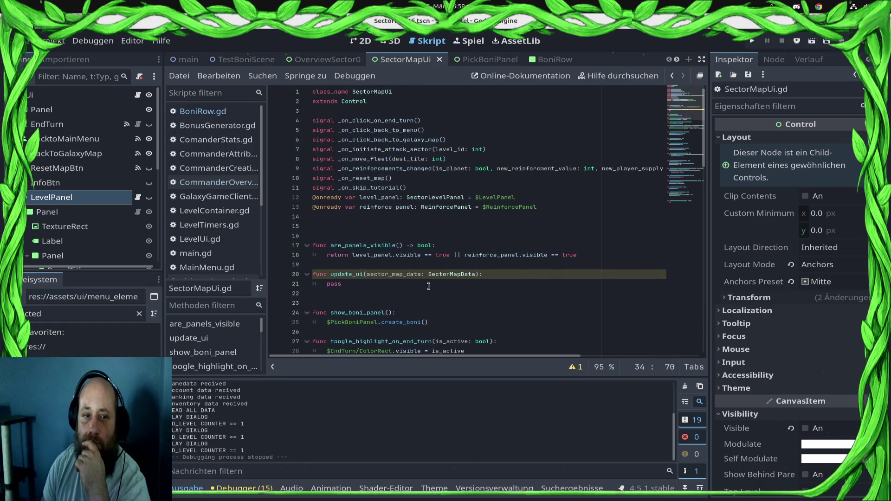
{"action": "scroll", "coordinate": [103, 170], "scroll_direction": "down", "scroll_amount": 10}
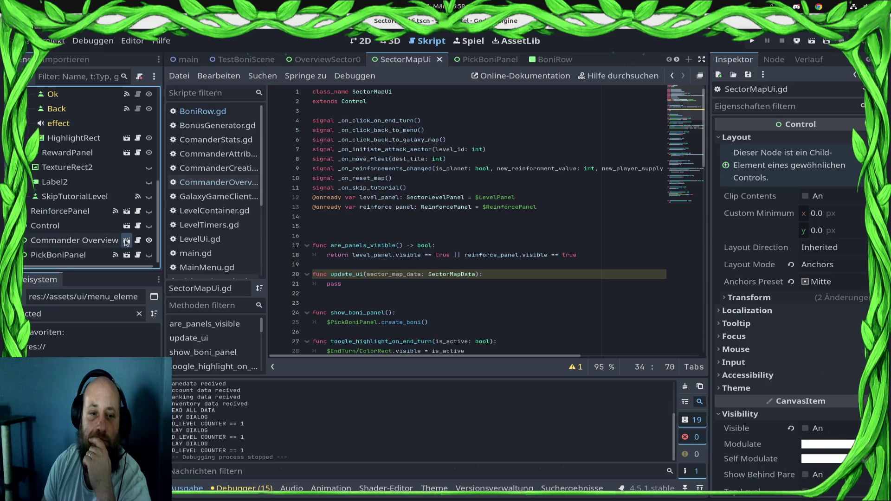
{"action": "left_click", "coordinate": [126, 241]}
- In CommanderOverview.gd, move the five stat label lines from _ready into _process
{"action": "scroll", "coordinate": [131, 148], "scroll_direction": "up", "scroll_amount": 4}
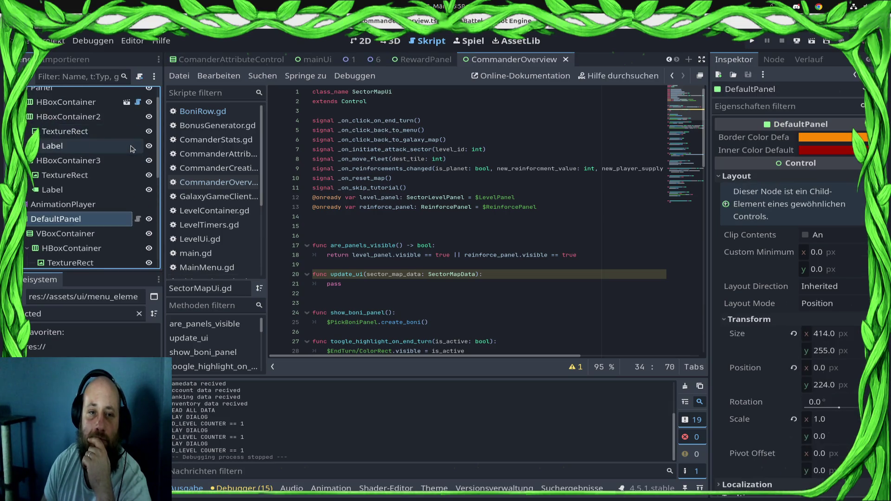
{"action": "scroll", "coordinate": [125, 113], "scroll_direction": "up", "scroll_amount": 2}
{"action": "left_click", "coordinate": [138, 95]}
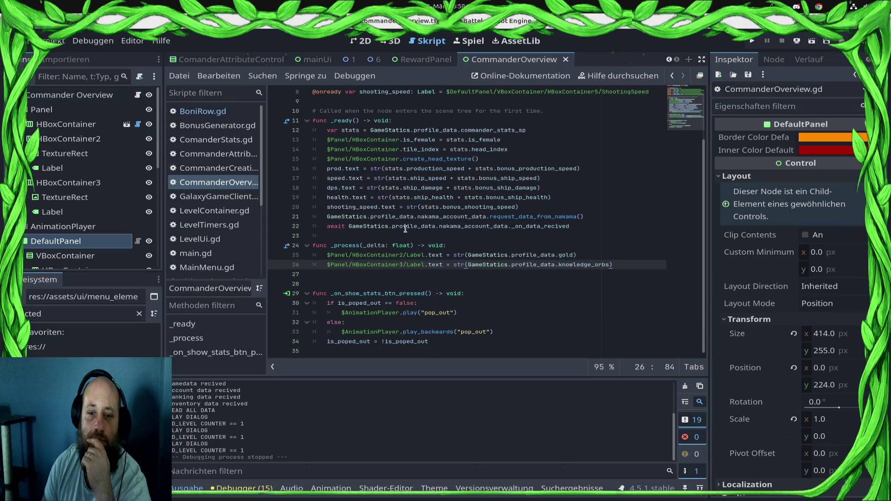
{"action": "mouse_move", "coordinate": [416, 227]}
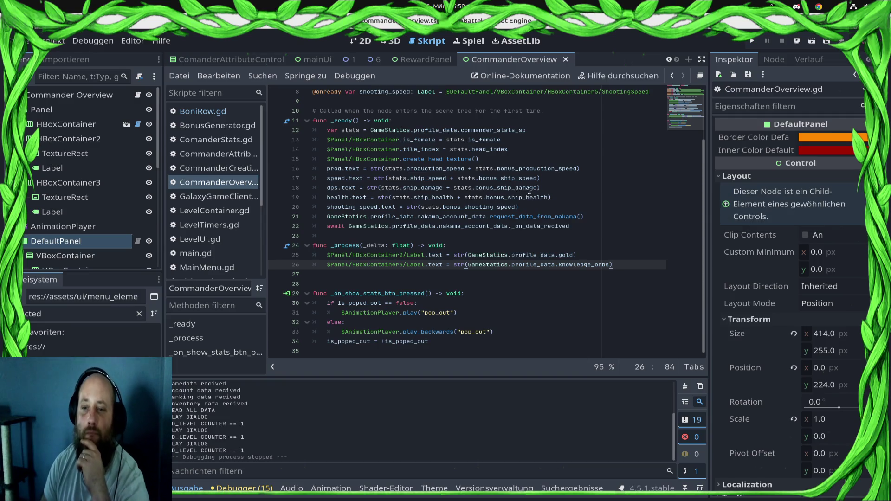
{"action": "left_click", "coordinate": [502, 208]}
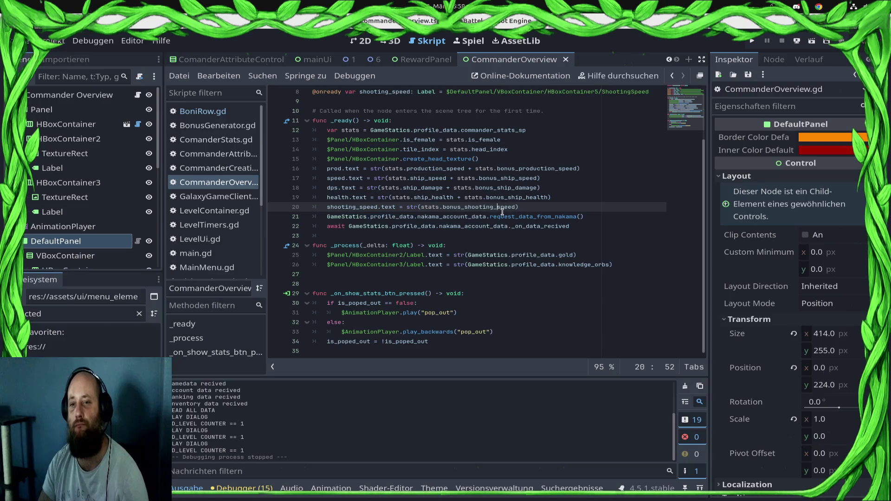
{"action": "mouse_move", "coordinate": [531, 207]}
{"action": "left_mouse_down"}
{"action": "mouse_move", "coordinate": [417, 198]}
{"action": "mouse_move", "coordinate": [294, 164]}
{"action": "mouse_move", "coordinate": [299, 170]}
{"action": "left_mouse_up"}
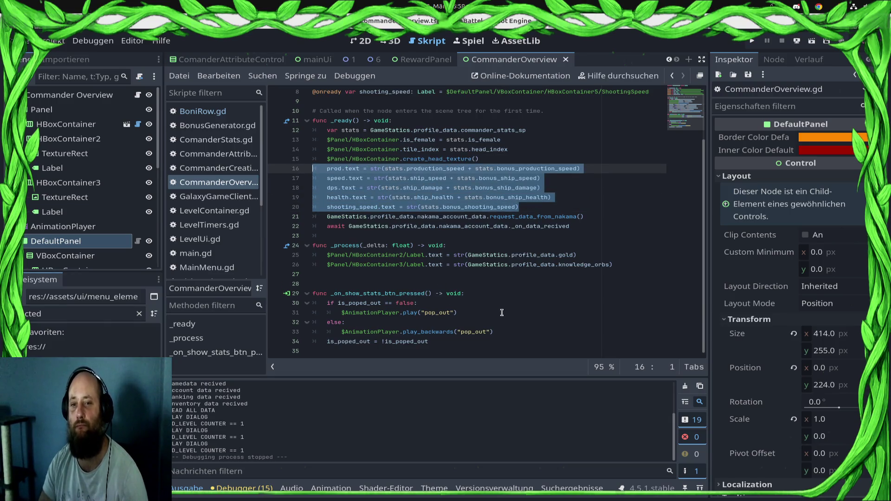
{"action": "key", "text": "Delete"}
{"action": "left_click", "coordinate": [417, 200]}
{"action": "left_click", "coordinate": [418, 227]}
{"action": "left_click", "coordinate": [421, 236]}
{"action": "type", "text": "prod.text = str(stats.production_speed + stats.bonus_production_speed) \tspeed.text = str(stats.ship_speed + stats.bonus_ship_speed) \tdps.text = str(stats.ship_damage + stats.bonus_ship_damage) \thealth.text = str(stats.ship_health + stats.bonus_ship_health) \tshooting_speed.text = str(stats.bonus_shooting_speed)"}
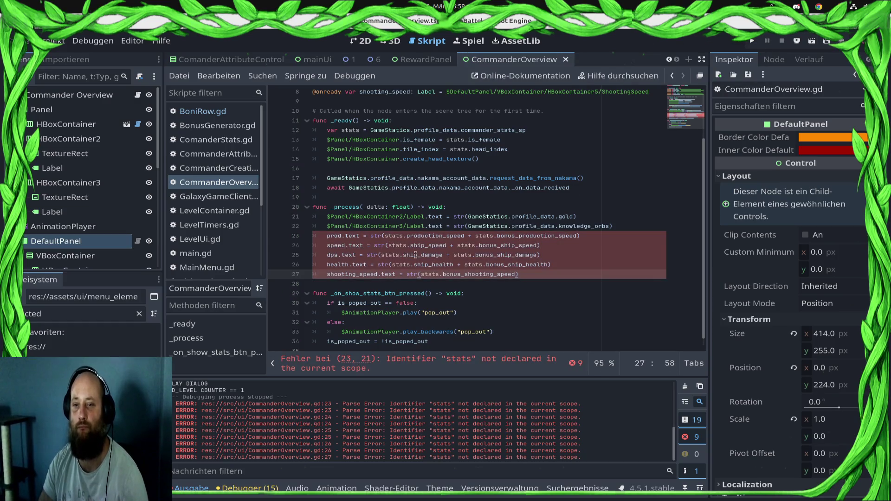
- Add the stats variable declaration inside _process, save the script, and run the project
{"action": "left_click", "coordinate": [545, 130]}
{"action": "key", "text": "Home"}
{"action": "key", "text": "Down"}
{"action": "key", "text": "Down"}
{"action": "key", "text": "Down"}
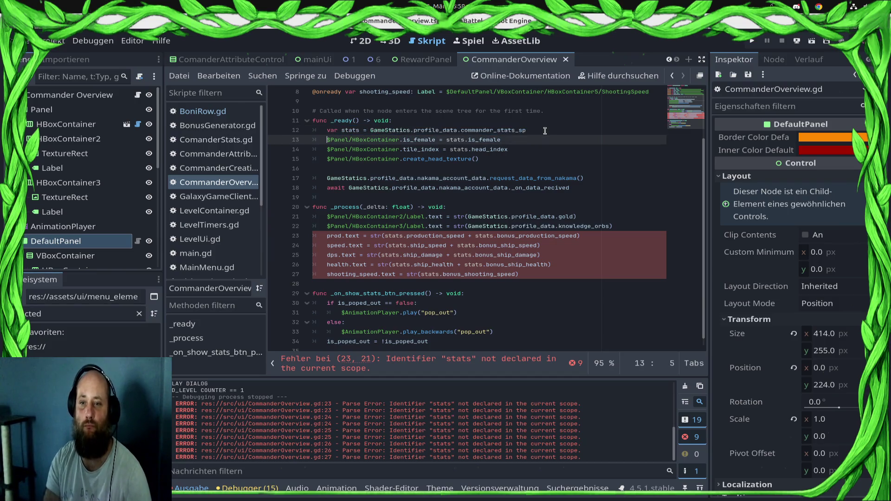
{"action": "key", "text": "ctrl+v"}
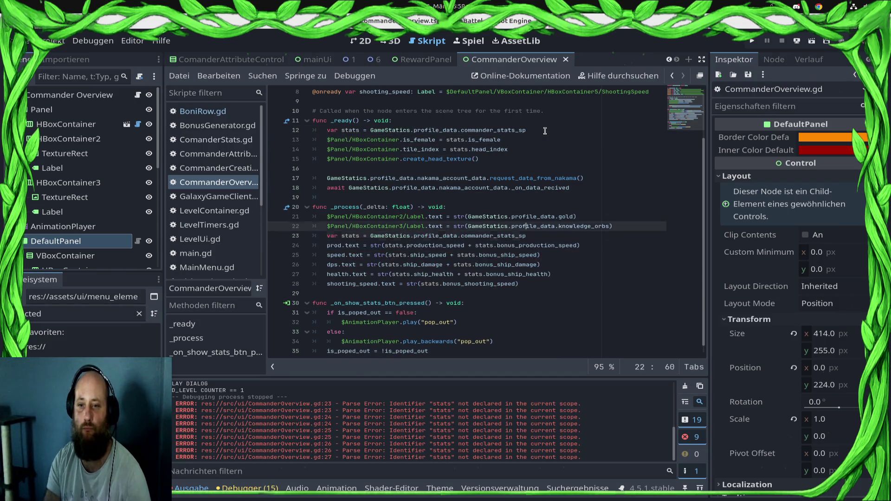
{"action": "key", "text": "Up"}
{"action": "key", "text": "Up"}
{"action": "key", "text": "Up"}
{"action": "key", "text": "ctrl+s"}
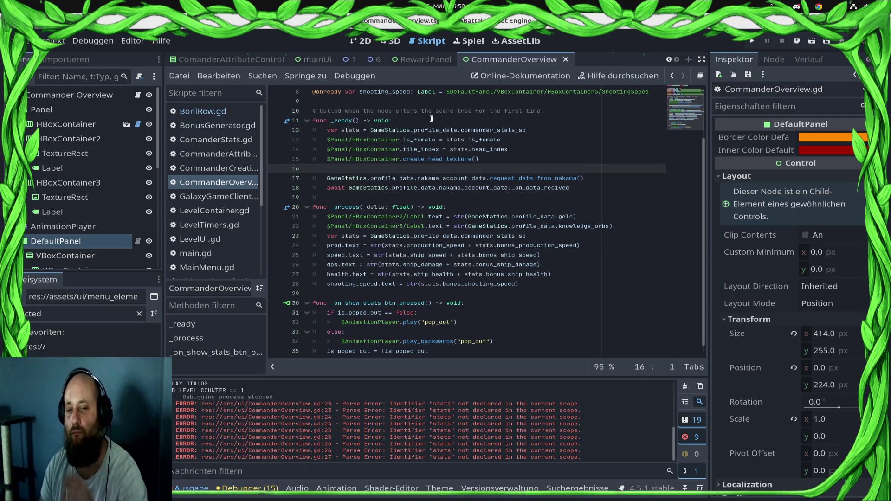
{"action": "left_click", "coordinate": [750, 41]}
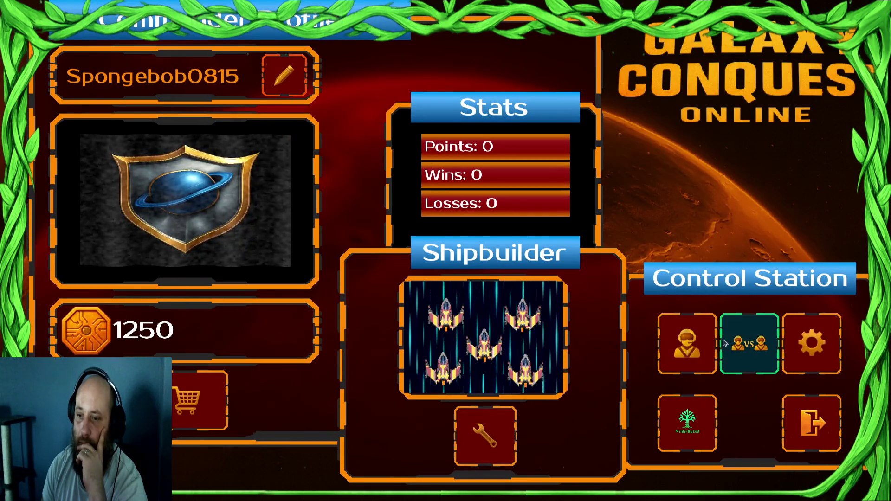
- Open the galaxy map, toggle the commander stats panel, and accept the Claim the mines mission in the red sector
{"action": "left_click", "coordinate": [745, 344]}
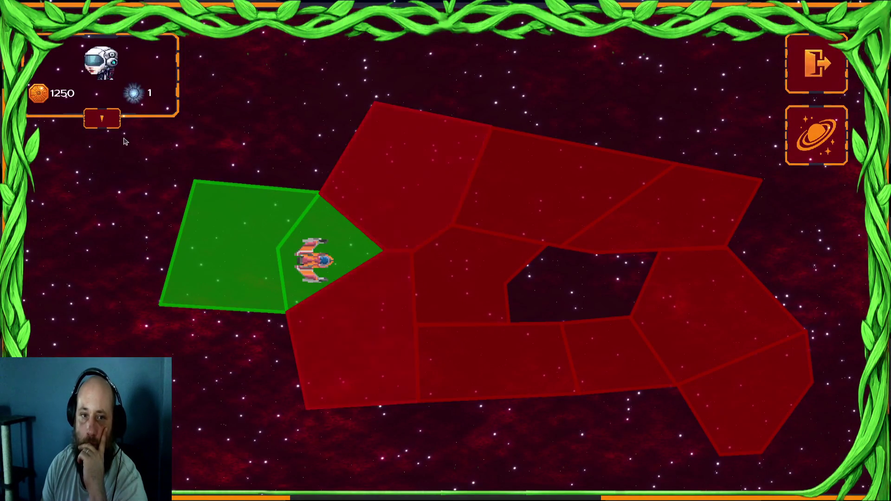
{"action": "left_click", "coordinate": [93, 120]}
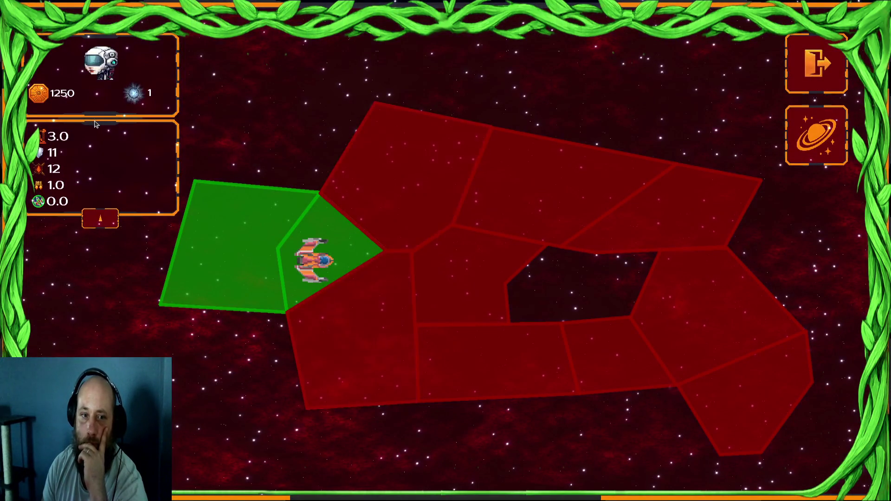
{"action": "left_click", "coordinate": [99, 218]}
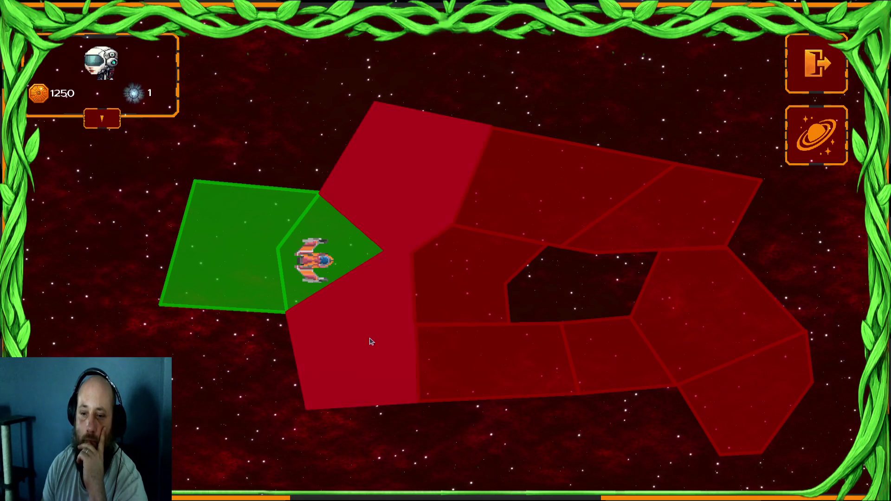
{"action": "left_click", "coordinate": [416, 193]}
{"action": "left_click", "coordinate": [533, 384]}
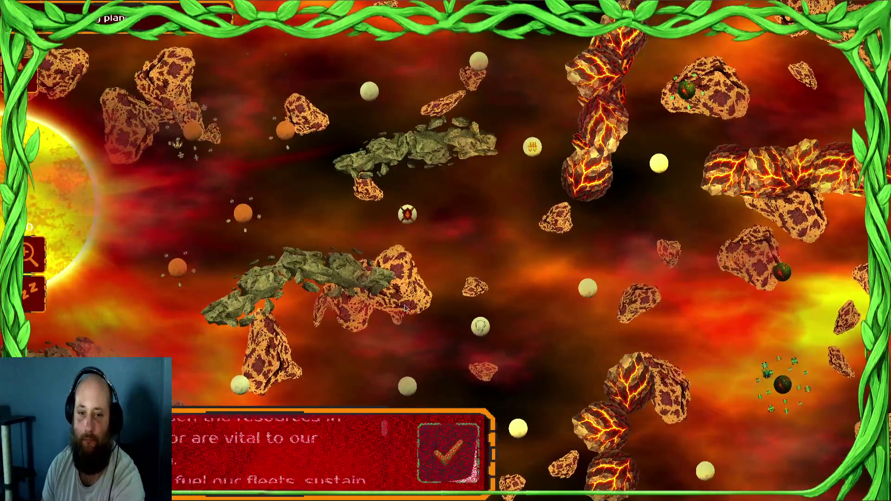
- Dismiss the briefing and send the home and upper-left ship groups toward nearby planets
{"action": "left_click", "coordinate": [443, 452]}
{"action": "left_click_drag", "start_coordinate": [407, 214], "coordinate": [70, 263]}
{"action": "left_click", "coordinate": [219, 252]}
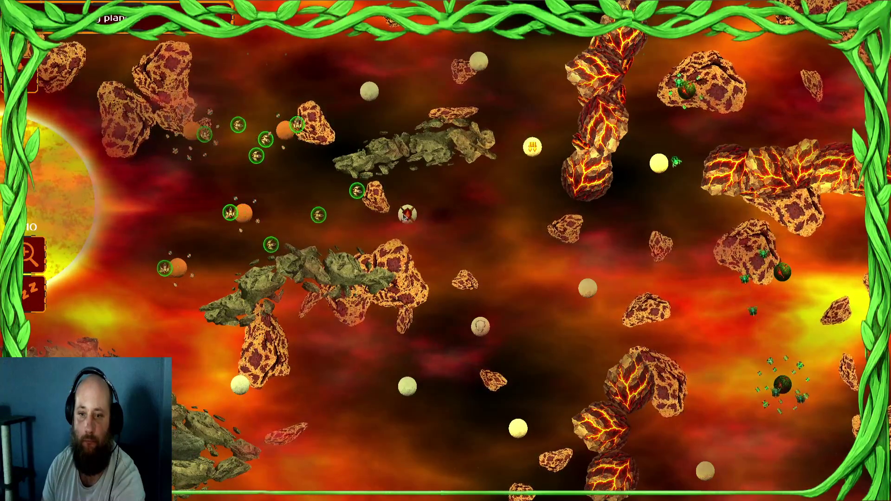
{"action": "left_click_drag", "start_coordinate": [242, 213], "coordinate": [177, 387]}
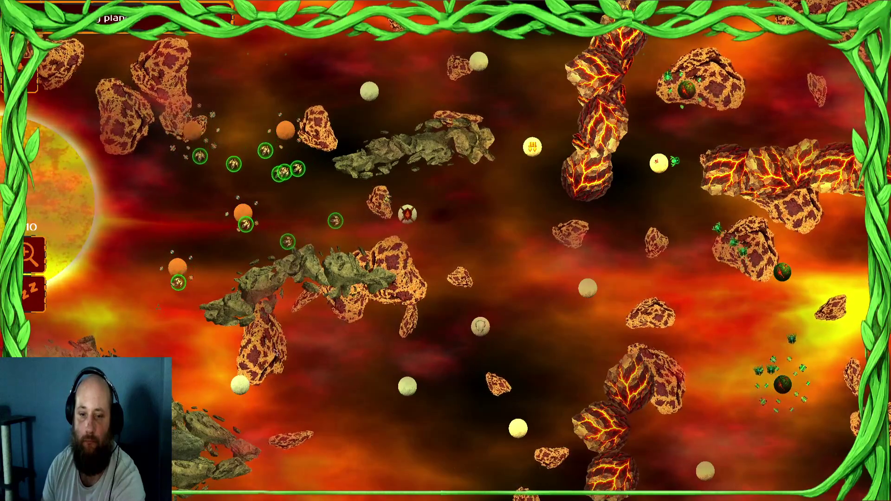
{"action": "mouse_move", "coordinate": [254, 178]}
{"action": "left_mouse_down"}
{"action": "mouse_move", "coordinate": [143, 271]}
{"action": "mouse_move", "coordinate": [153, 271]}
{"action": "left_mouse_up"}
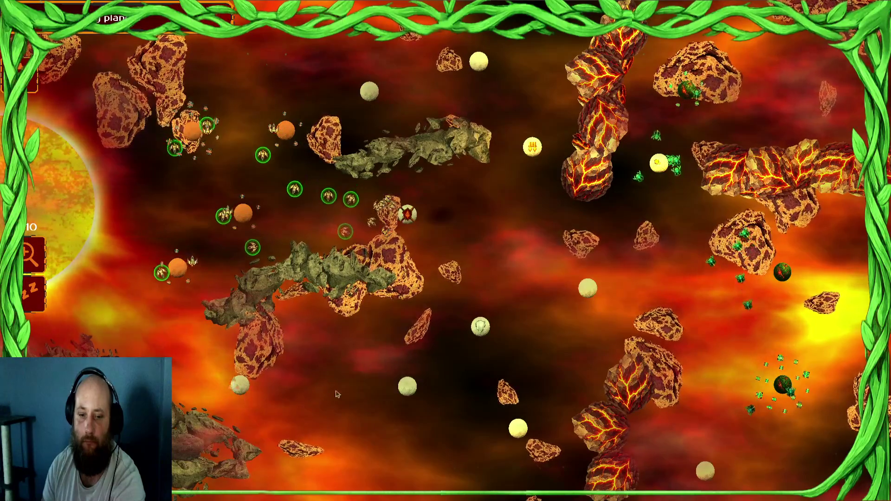
{"action": "left_click_drag", "start_coordinate": [302, 118], "coordinate": [190, 133]}
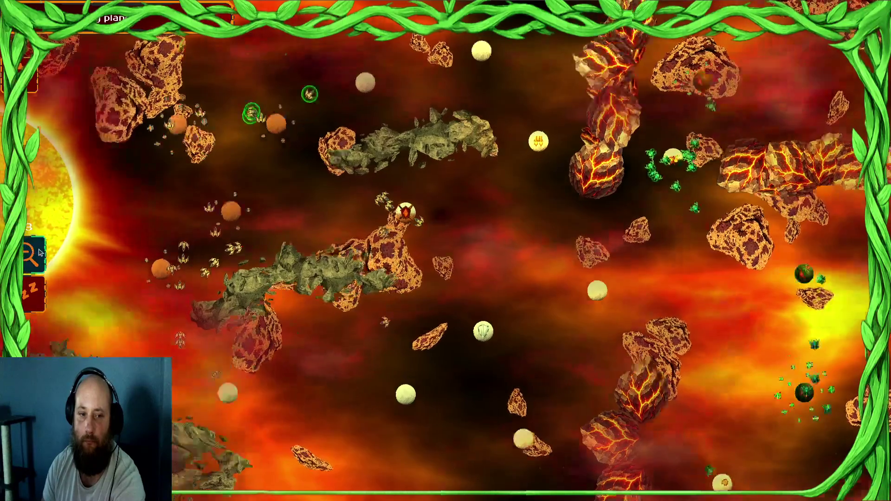
{"action": "scroll", "coordinate": [294, 198], "scroll_direction": "up", "scroll_amount": 3}
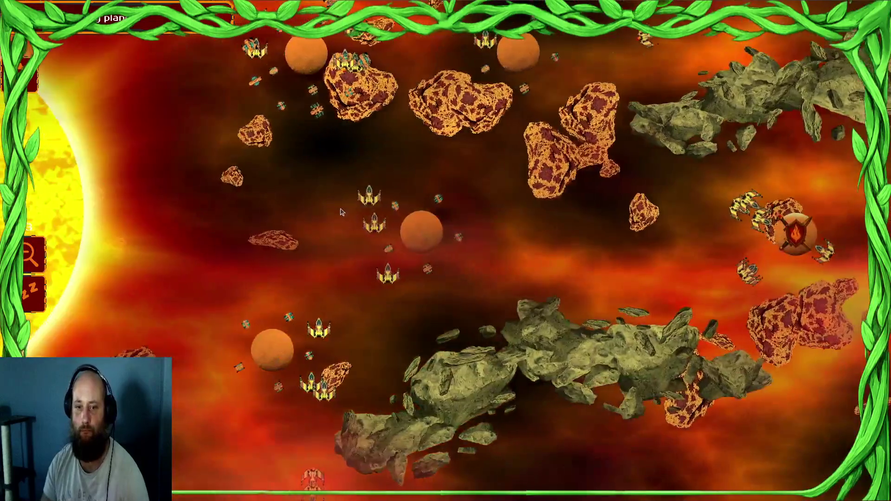
{"action": "left_click_drag", "start_coordinate": [341, 212], "coordinate": [393, 235]}
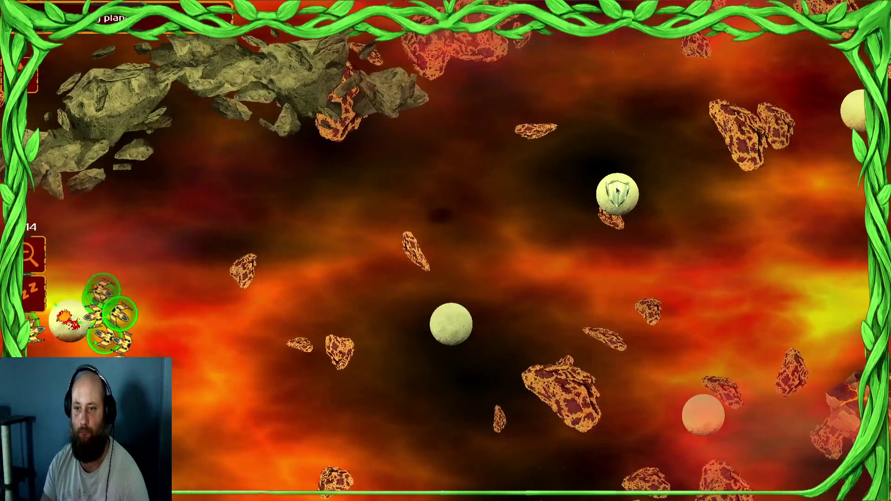
{"action": "left_click", "coordinate": [617, 190]}
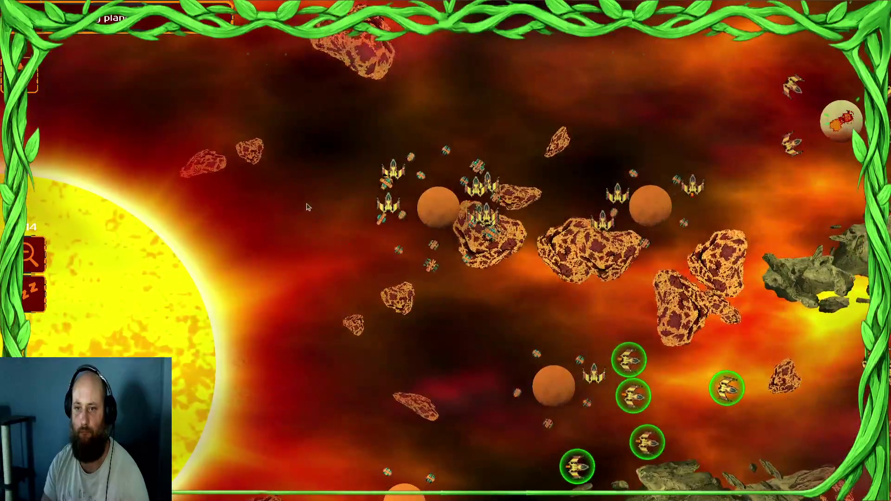
- Send the central and lower-left ships to the fire-emblem and shield planets
{"action": "left_click_drag", "start_coordinate": [306, 207], "coordinate": [647, 223]}
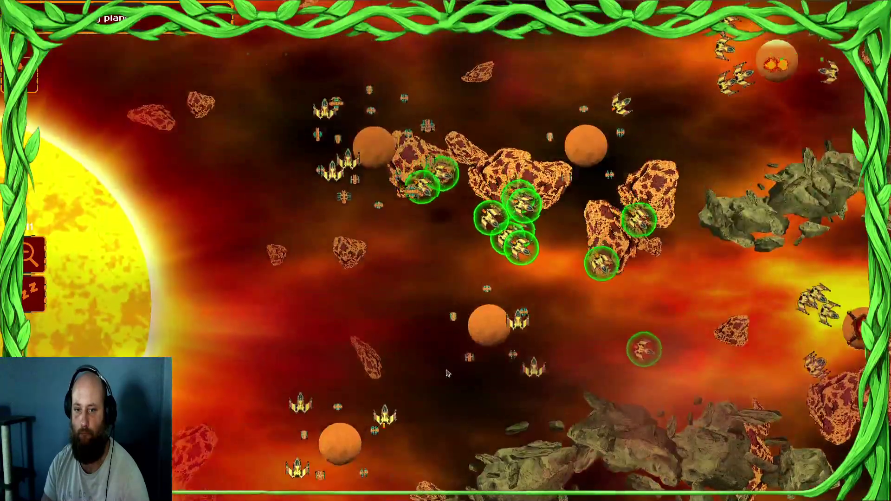
{"action": "left_click_drag", "start_coordinate": [325, 308], "coordinate": [325, 308]}
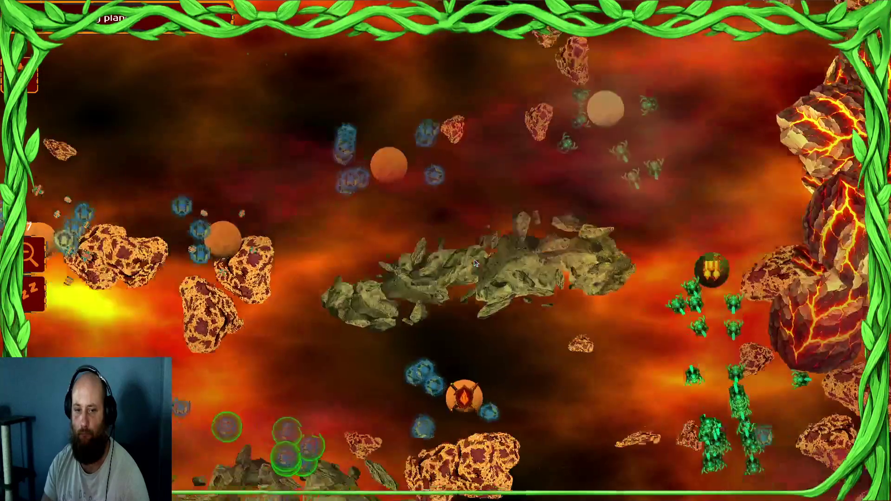
{"action": "left_click", "coordinate": [392, 167]}
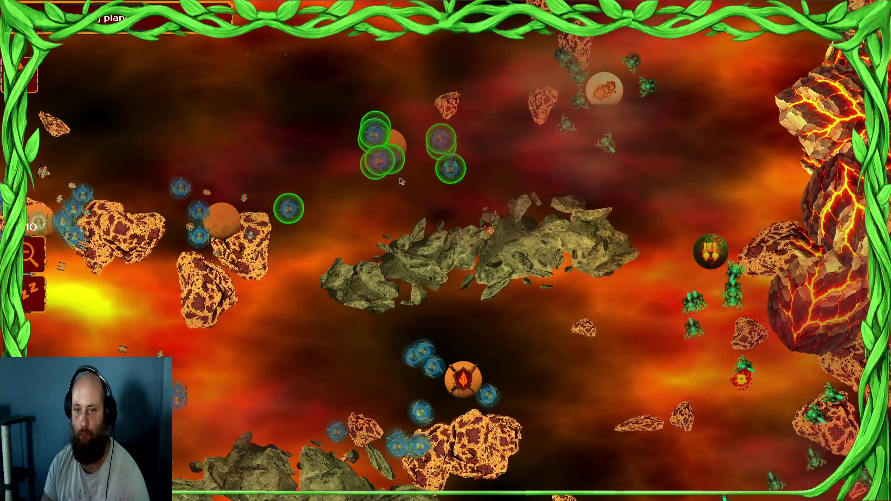
{"action": "right_click", "coordinate": [463, 378]}
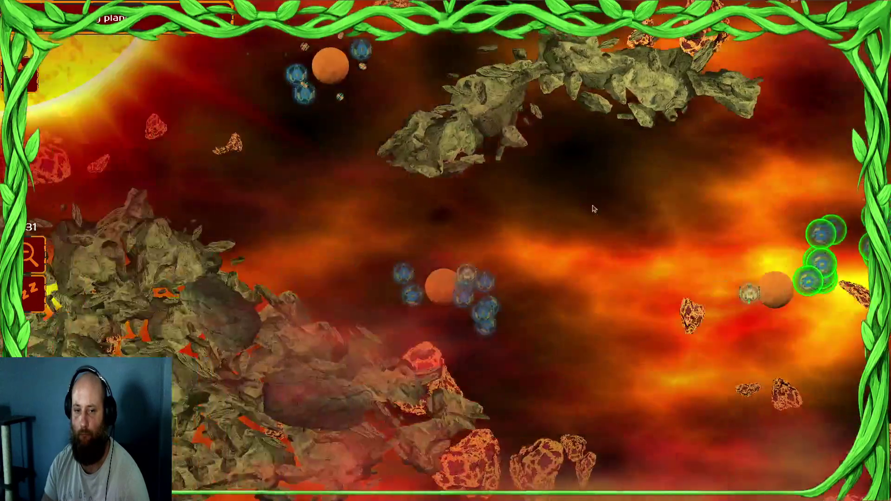
{"action": "left_click", "coordinate": [612, 229]}
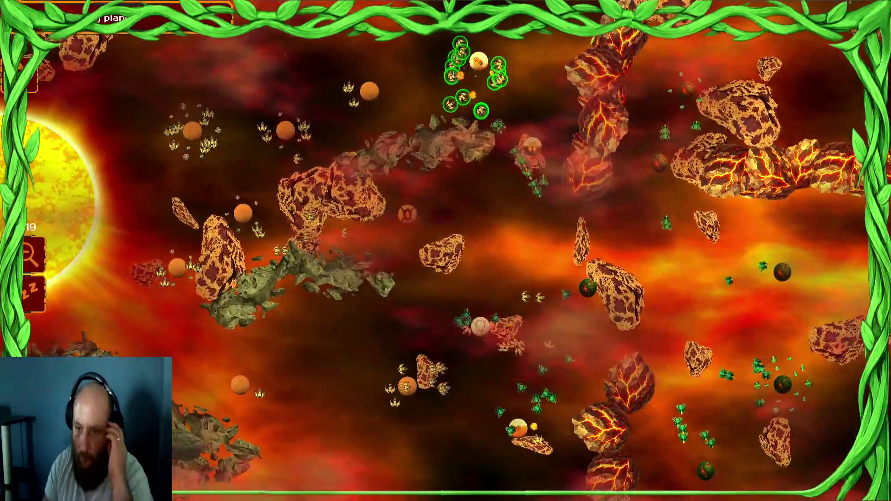
- Gather the left and central ship groups and move the fleet toward the centre
{"action": "left_click_drag", "start_coordinate": [188, 113], "coordinate": [429, 275]}
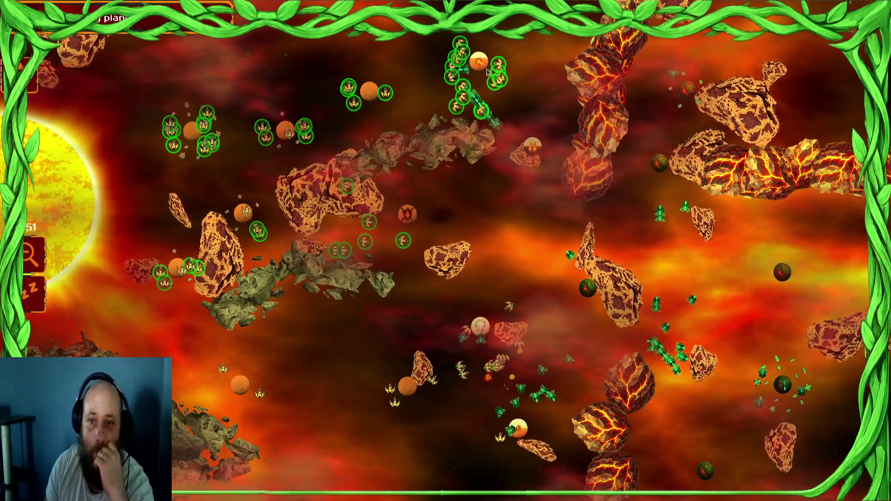
{"action": "mouse_move", "coordinate": [308, 215]}
{"action": "left_mouse_down"}
{"action": "mouse_move", "coordinate": [418, 302]}
{"action": "mouse_move", "coordinate": [340, 305]}
{"action": "left_mouse_up"}
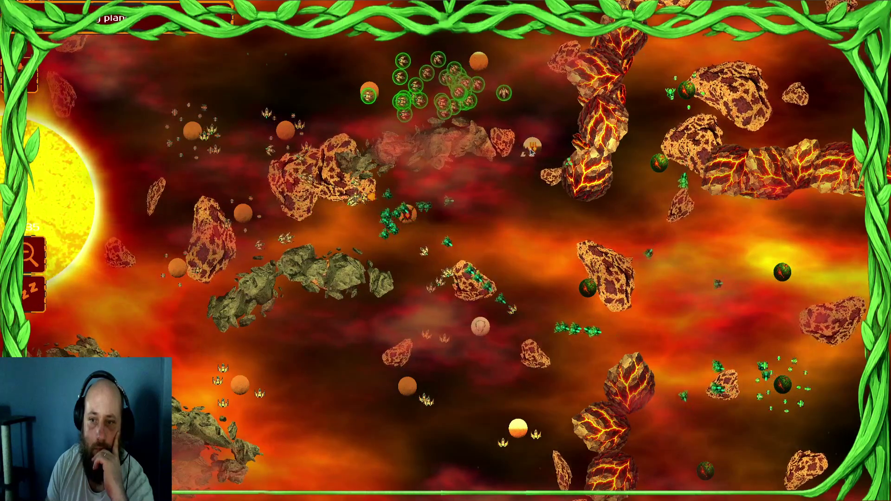
{"action": "left_click", "coordinate": [264, 179]}
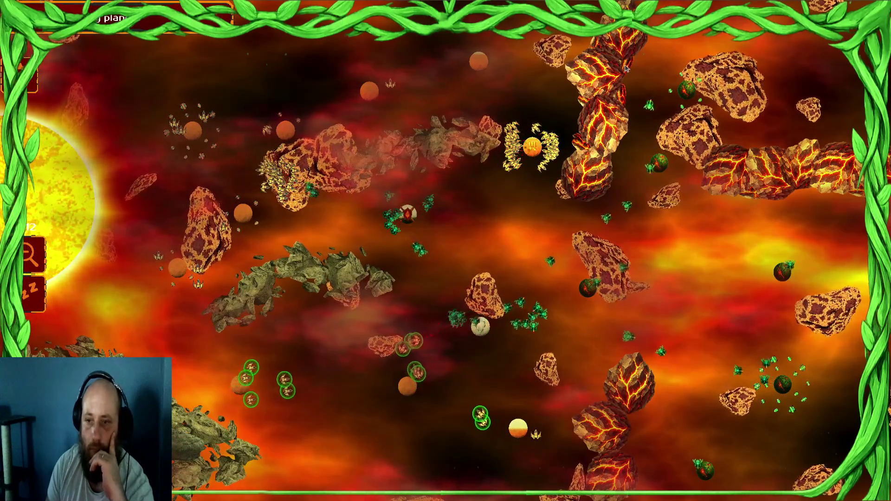
{"action": "left_click", "coordinate": [532, 148]}
{"action": "left_click", "coordinate": [511, 268]}
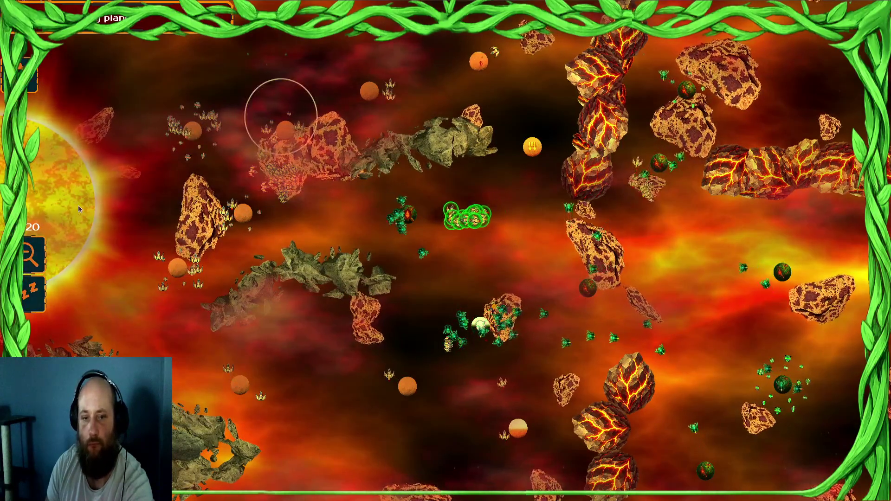
{"action": "left_click", "coordinate": [407, 214]}
- Send the top group toward the right planet, then select all of the player's units
{"action": "left_click_drag", "start_coordinate": [417, 89], "coordinate": [494, 70]}
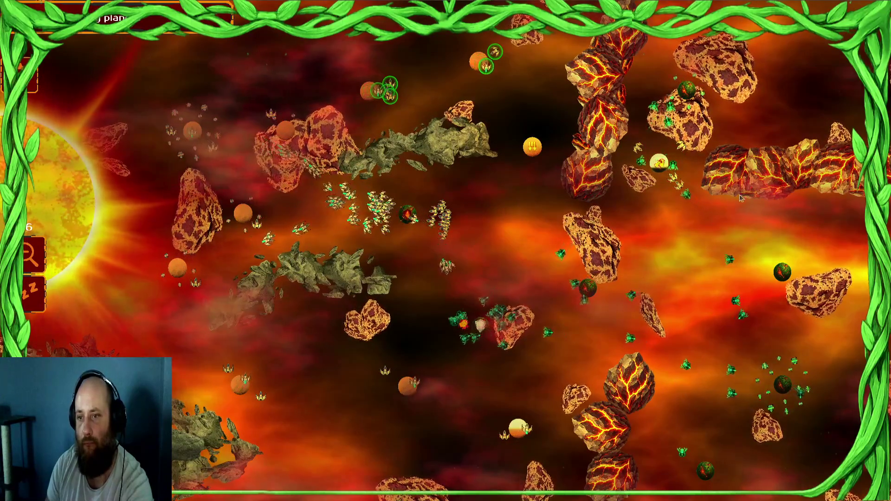
{"action": "left_click", "coordinate": [659, 162]}
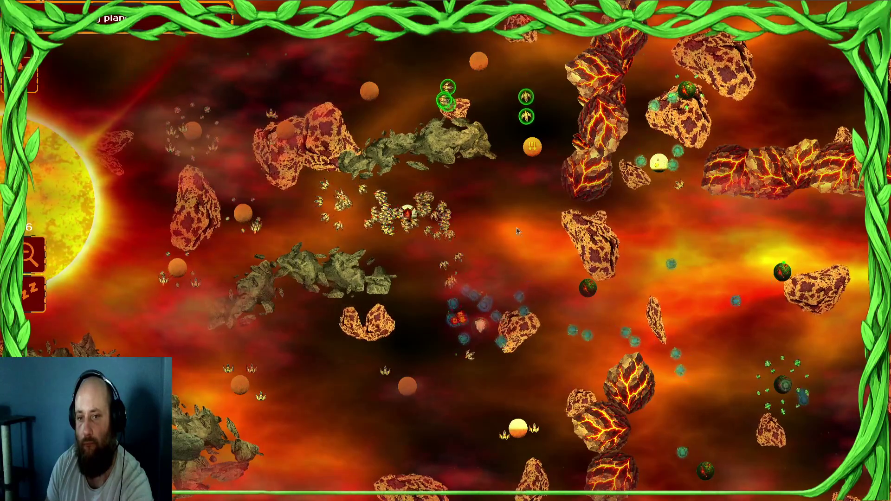
{"action": "left_click_drag", "start_coordinate": [272, 231], "coordinate": [467, 301]}
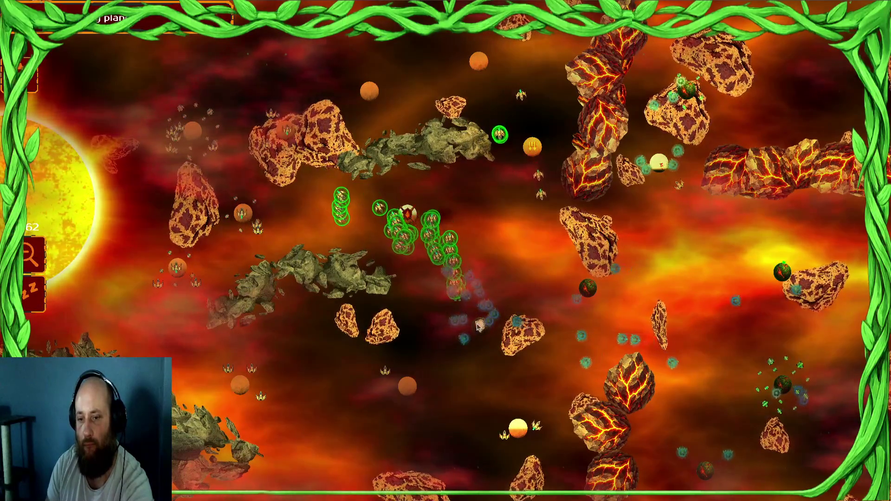
{"action": "mouse_move", "coordinate": [314, 108]}
{"action": "left_mouse_down"}
{"action": "mouse_move", "coordinate": [135, 251]}
{"action": "mouse_move", "coordinate": [70, 353]}
{"action": "mouse_move", "coordinate": [106, 325]}
{"action": "left_mouse_up"}
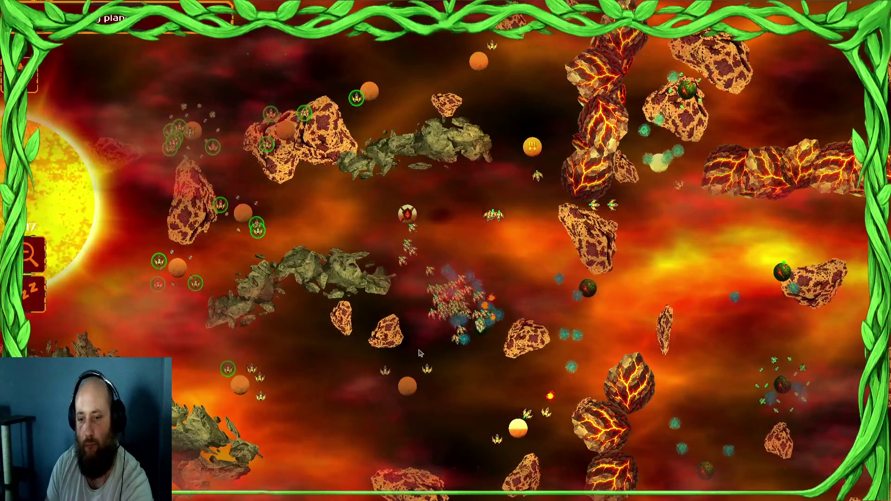
{"action": "mouse_move", "coordinate": [207, 320]}
{"action": "left_mouse_down"}
{"action": "mouse_move", "coordinate": [257, 390]}
{"action": "mouse_move", "coordinate": [427, 444]}
{"action": "left_mouse_up"}
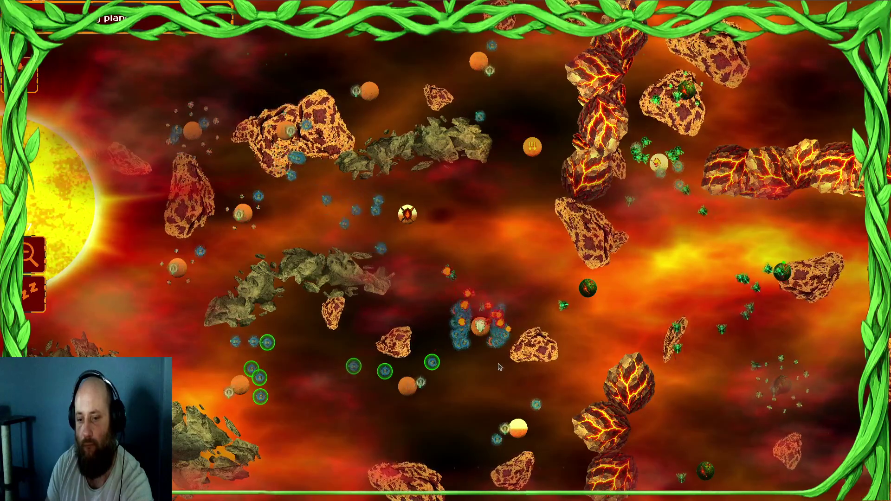
{"action": "key", "text": "ctrl+a"}
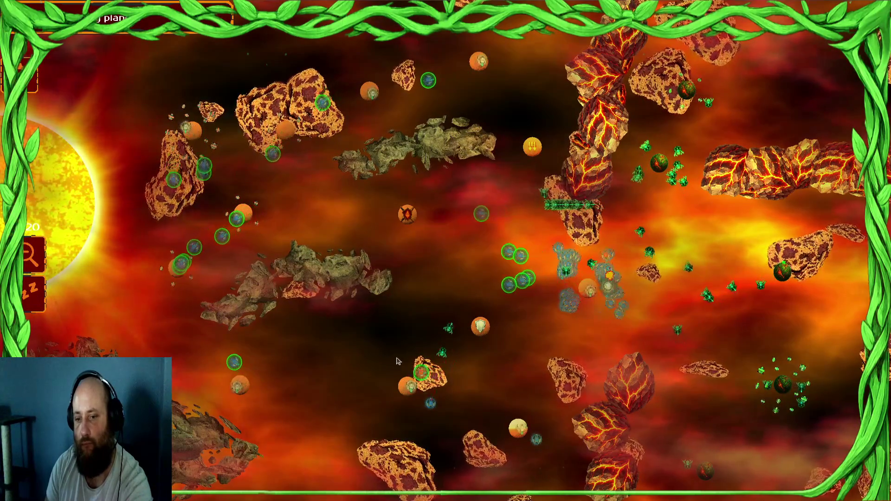
- Send the left and top-right unit groups against the enemy planets
{"action": "left_click", "coordinate": [703, 299]}
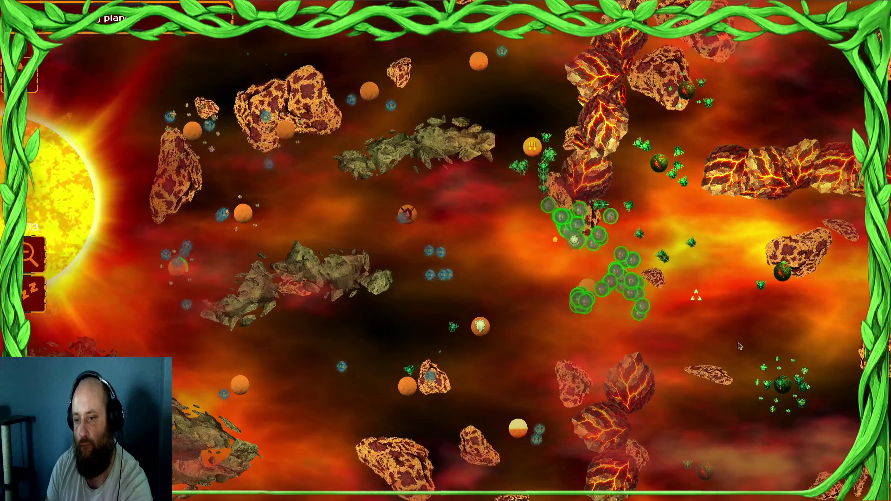
{"action": "left_click", "coordinate": [677, 171]}
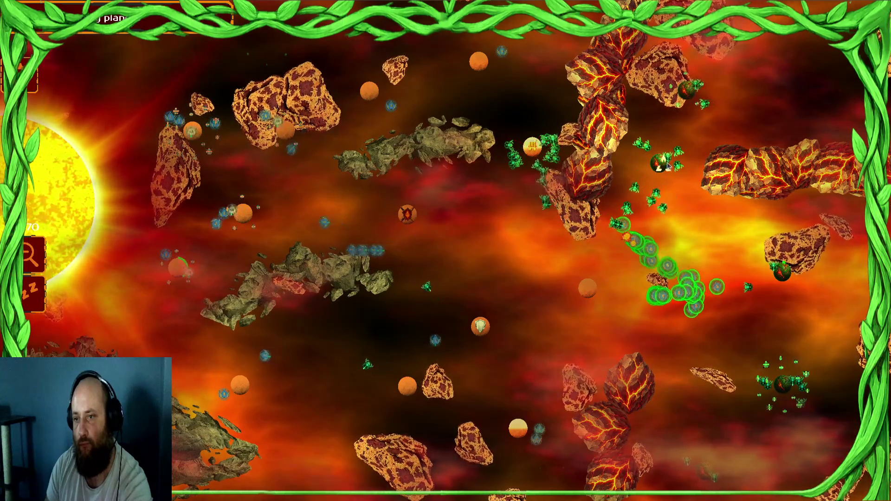
{"action": "left_click_drag", "start_coordinate": [253, 198], "coordinate": [95, 283]}
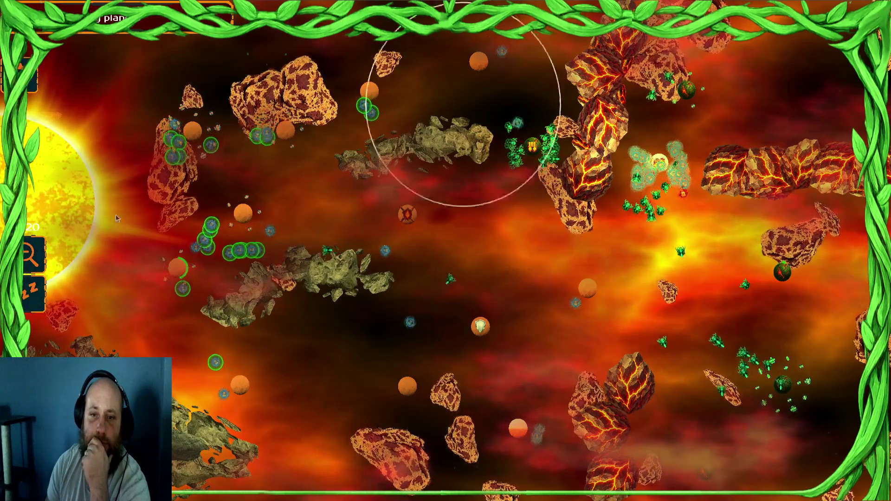
{"action": "left_click", "coordinate": [176, 275]}
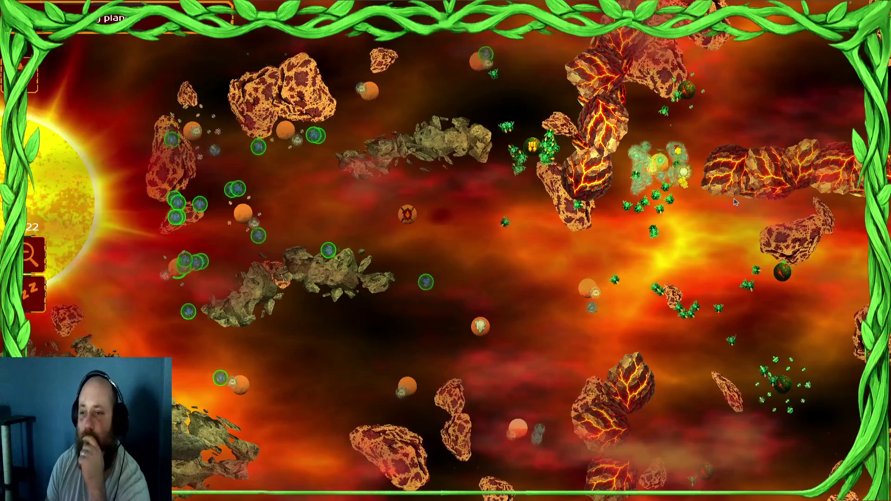
{"action": "left_click", "coordinate": [658, 166]}
{"action": "left_click", "coordinate": [690, 250]}
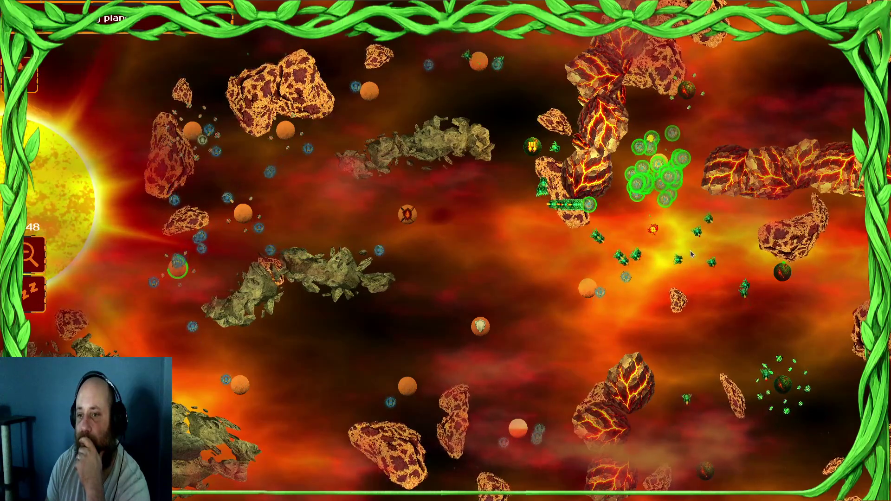
{"action": "left_click", "coordinate": [179, 274]}
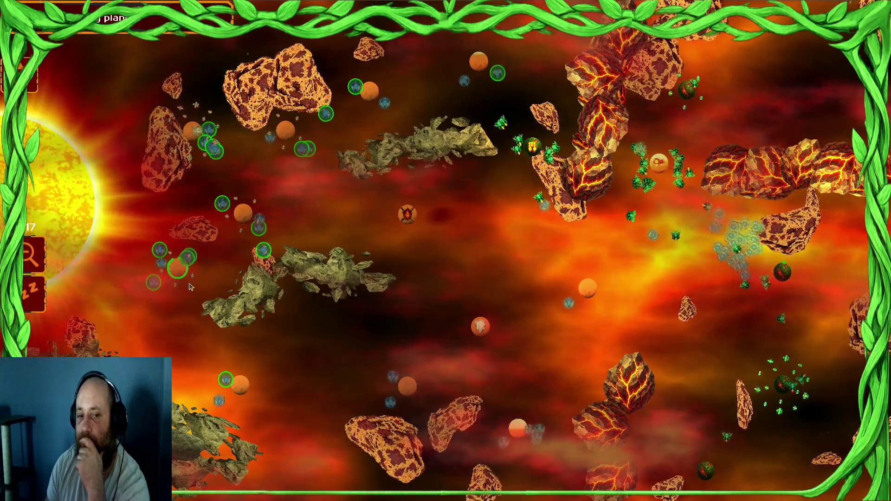
{"action": "left_click", "coordinate": [241, 246]}
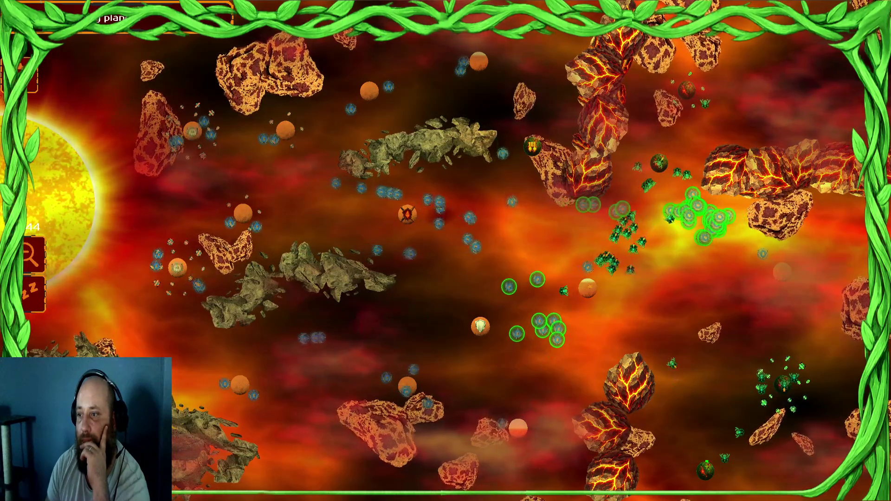
- Rally the remaining seed clusters onto the right and bottom enemy asteroids to win
{"action": "left_click_drag", "start_coordinate": [683, 211], "coordinate": [645, 127]}
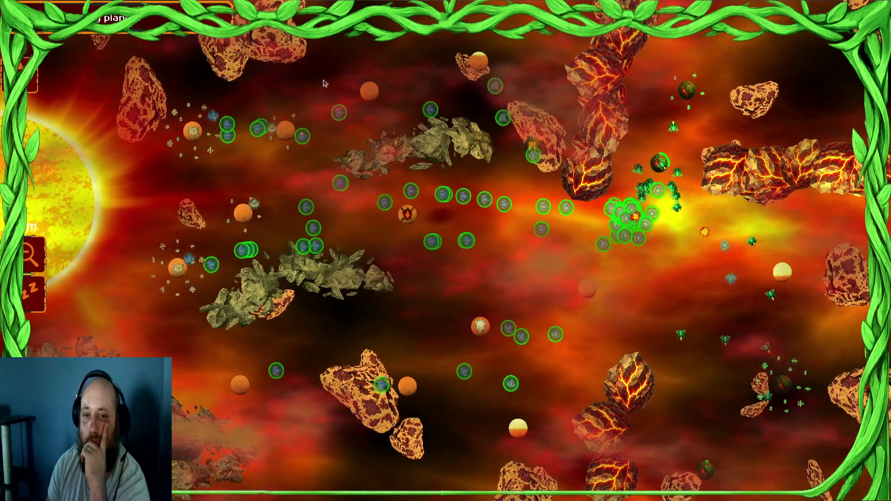
{"action": "mouse_move", "coordinate": [290, 356]}
{"action": "left_mouse_down"}
{"action": "mouse_move", "coordinate": [464, 325]}
{"action": "mouse_move", "coordinate": [587, 289]}
{"action": "left_mouse_up"}
{"action": "left_click", "coordinate": [664, 166]}
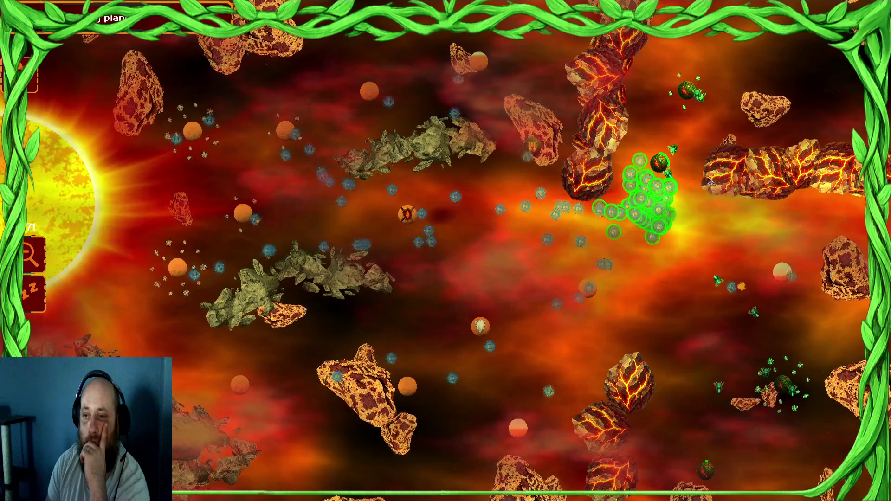
{"action": "left_click_drag", "start_coordinate": [231, 203], "coordinate": [139, 351]}
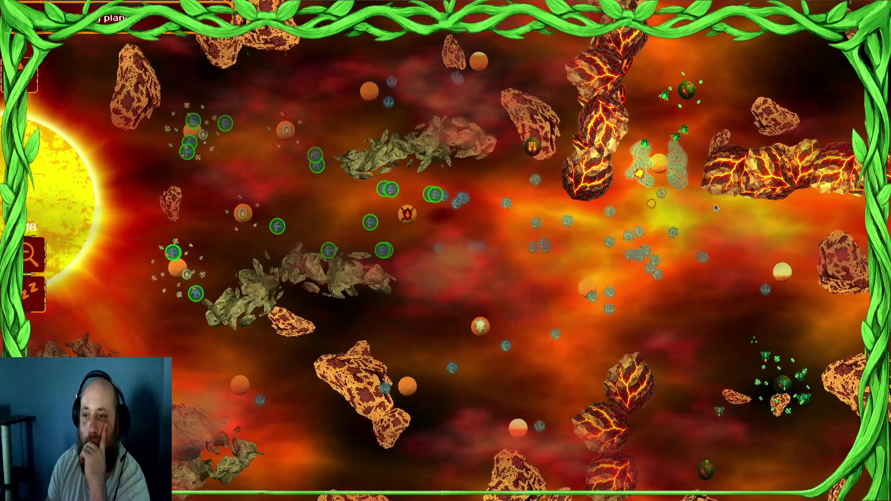
{"action": "left_click", "coordinate": [668, 153]}
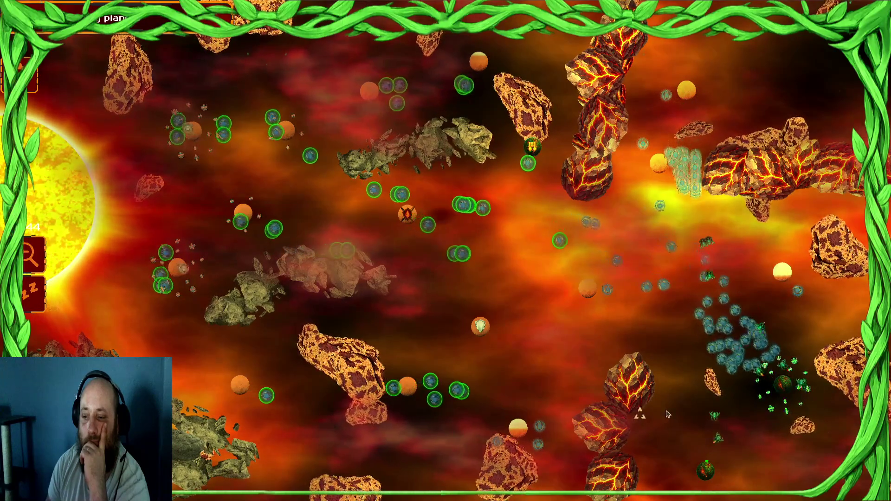
{"action": "left_click_drag", "start_coordinate": [701, 271], "coordinate": [626, 327]}
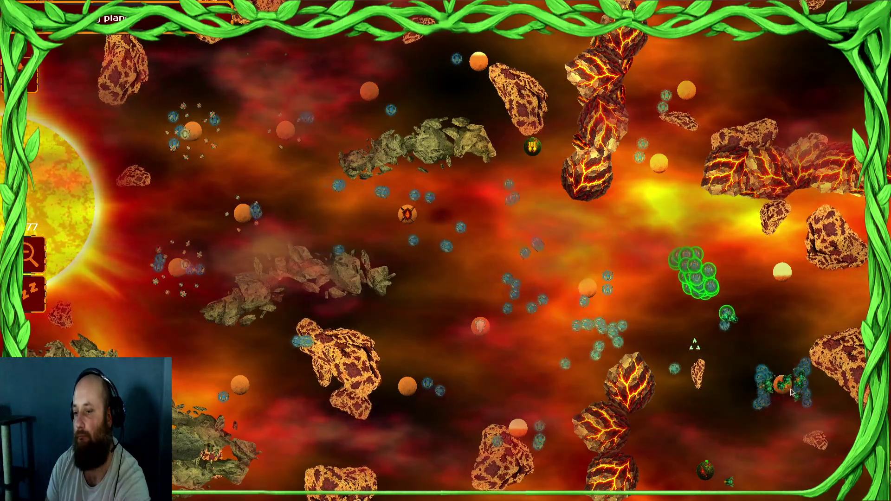
{"action": "left_click_drag", "start_coordinate": [580, 315], "coordinate": [715, 381]}
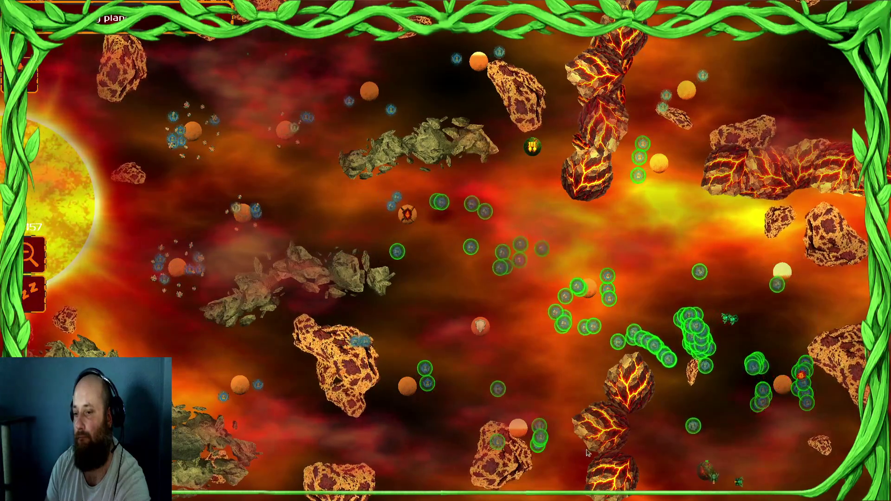
{"action": "left_click", "coordinate": [704, 481]}
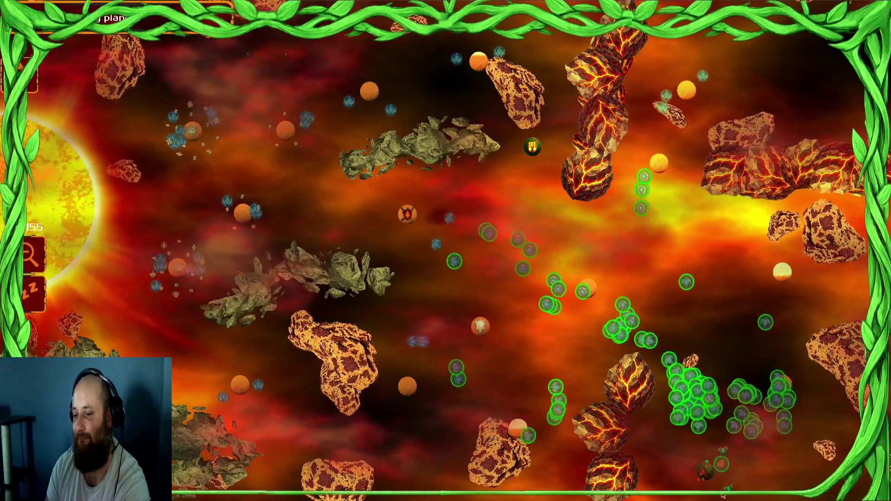
{"action": "mouse_move", "coordinate": [433, 235]}
{"action": "left_mouse_down"}
{"action": "mouse_move", "coordinate": [632, 223]}
{"action": "mouse_move", "coordinate": [635, 232]}
{"action": "left_mouse_up"}
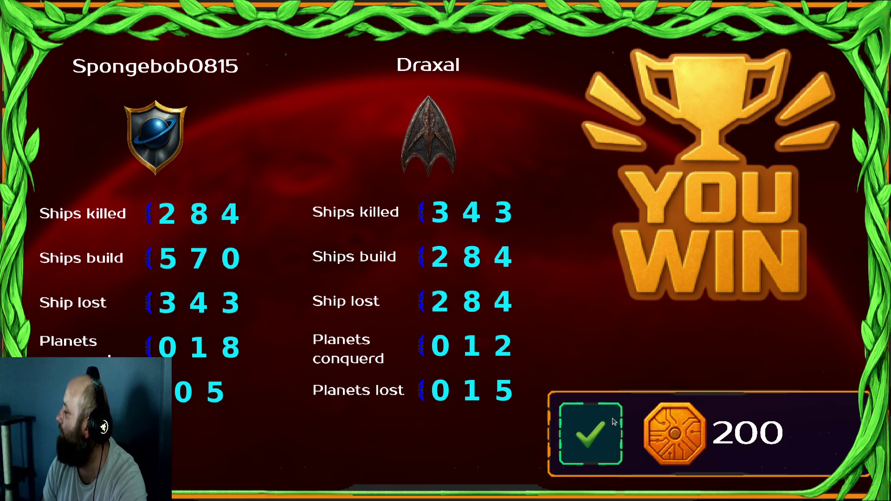
- Dismiss the YOU WIN results, take a Tactical Bonus, and return to the sector map
{"action": "left_click", "coordinate": [614, 422]}
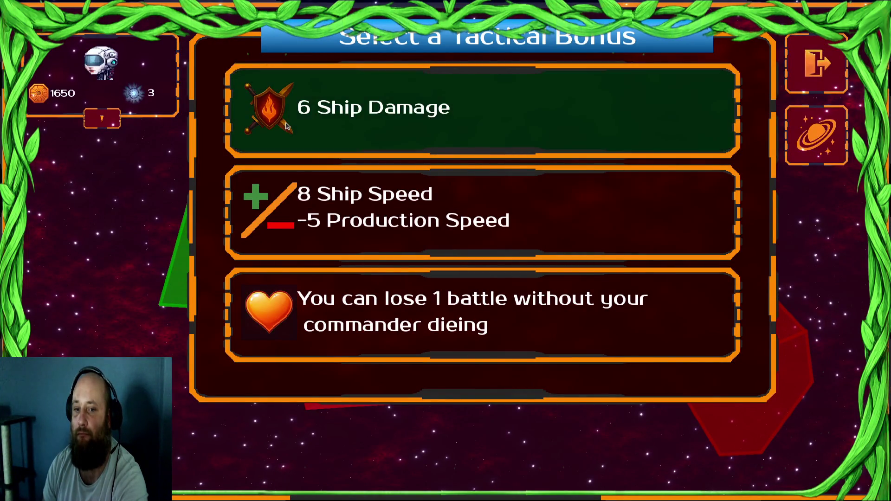
{"action": "left_click", "coordinate": [382, 327]}
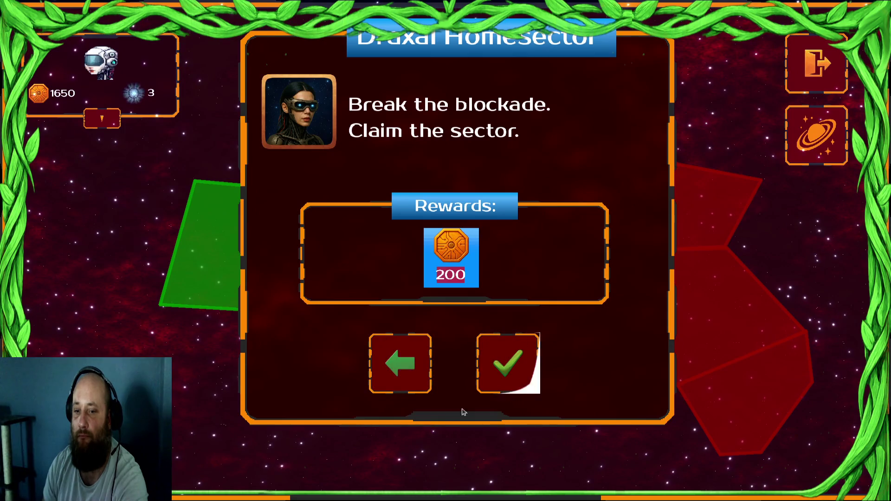
{"action": "left_click", "coordinate": [412, 378]}
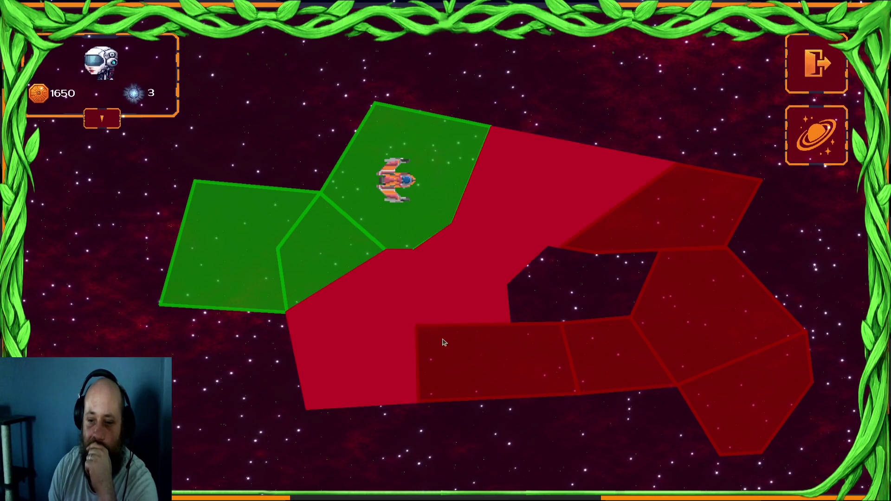
- Launch the Draxal main reactor mission in the red Homesector and dismiss its briefing
{"action": "left_click", "coordinate": [457, 293]}
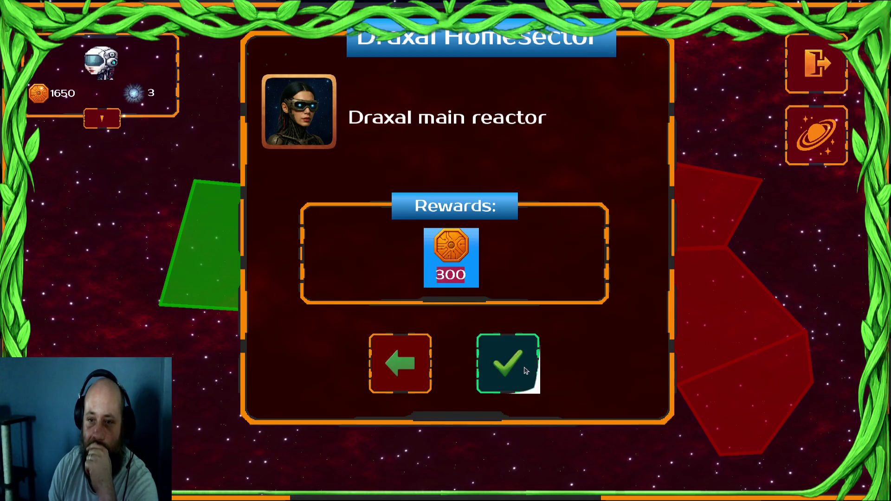
{"action": "left_click", "coordinate": [526, 370]}
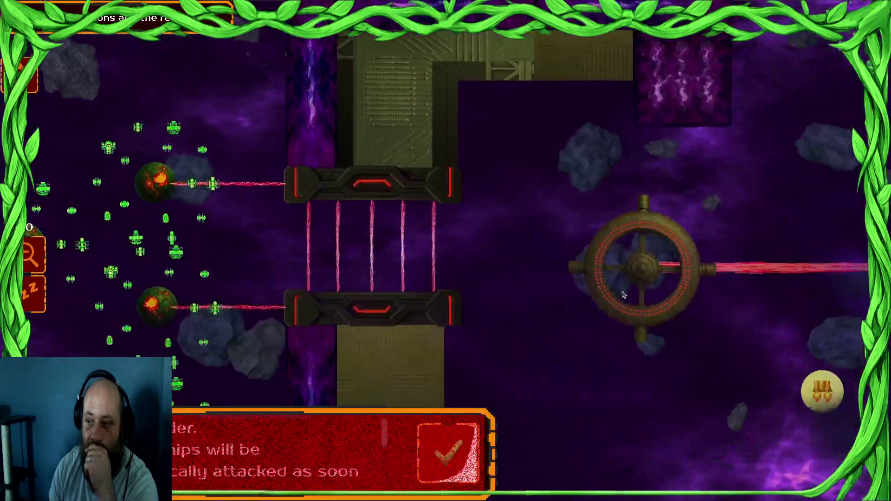
{"action": "left_click", "coordinate": [431, 453]}
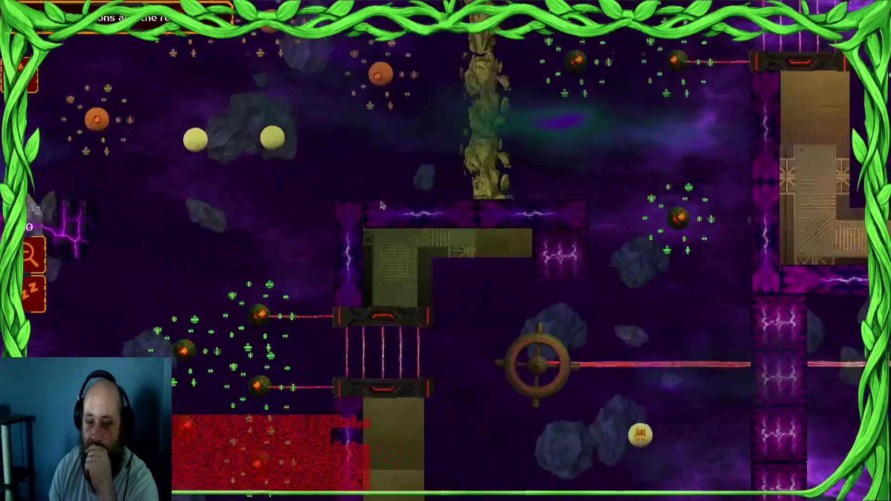
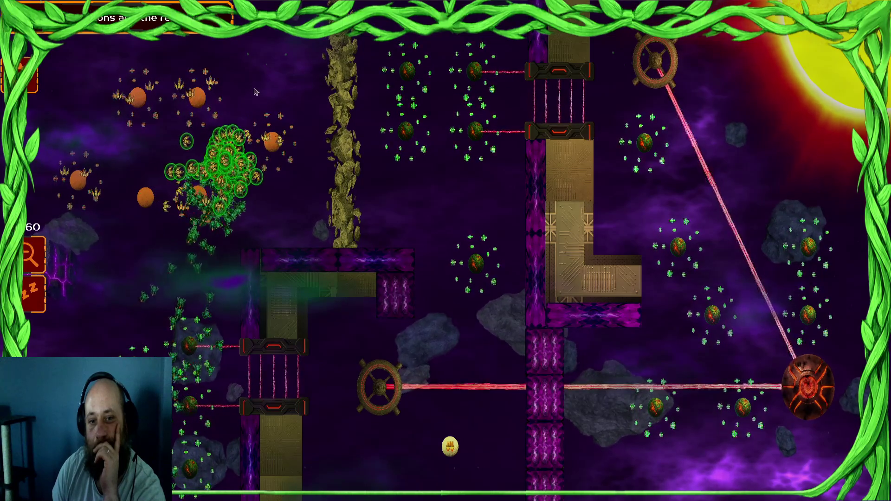
- Zoom in and pan toward the swarm at the western planets, then pause the game with Escape
{"action": "scroll", "coordinate": [202, 144], "scroll_direction": "up", "scroll_amount": 3}
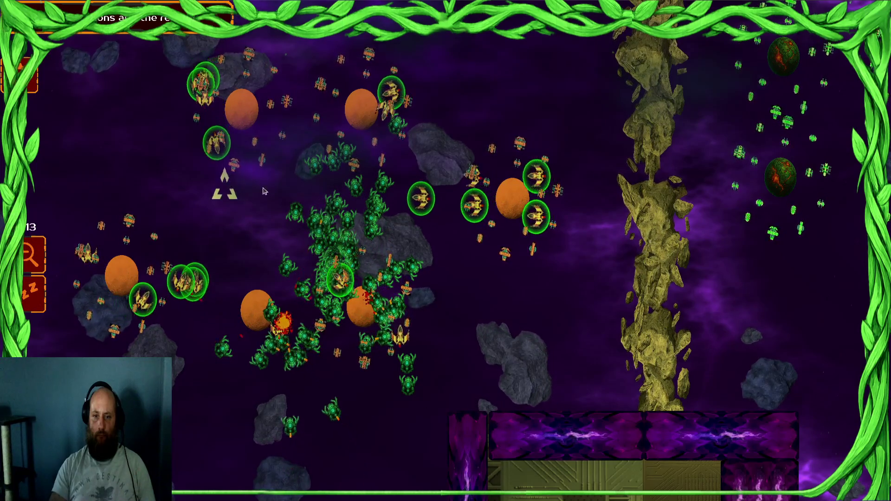
{"action": "key", "text": "Left"}
{"action": "key", "text": "Escape"}
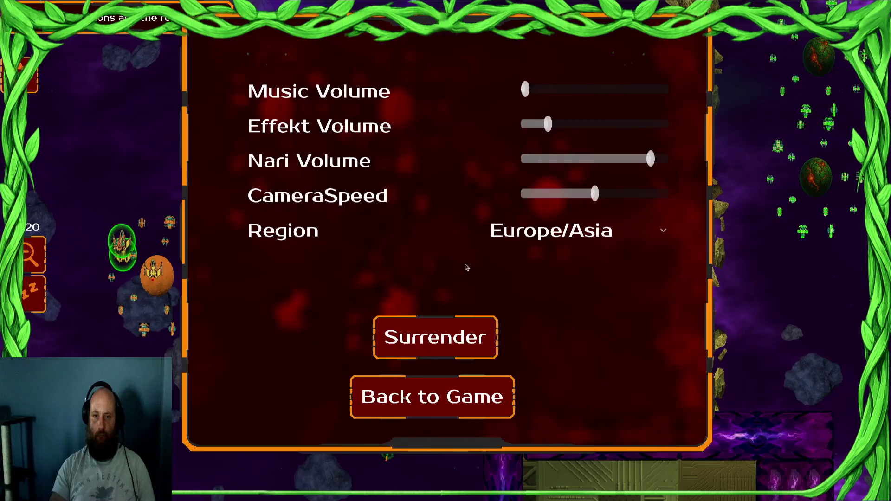
- Surrender the match and dismiss the defeat results and story briefing
{"action": "left_click", "coordinate": [434, 336]}
{"action": "left_click", "coordinate": [590, 422]}
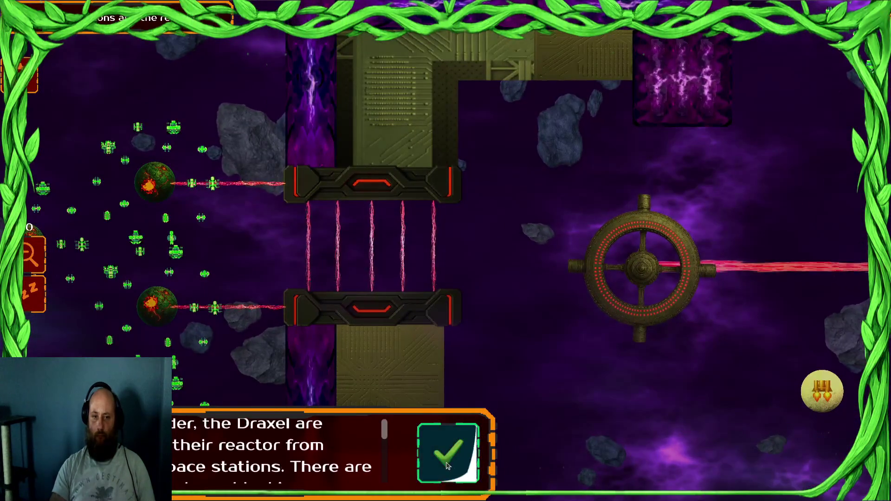
{"action": "left_click", "coordinate": [448, 466]}
- Surrender again, go back to the Commander Profile and quit the game
{"action": "key", "text": "Escape"}
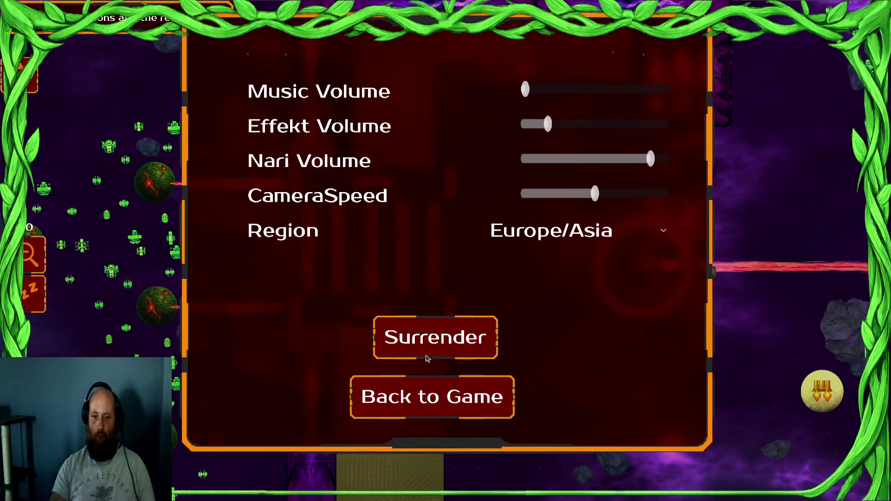
{"action": "left_click", "coordinate": [427, 355]}
{"action": "left_click", "coordinate": [606, 448]}
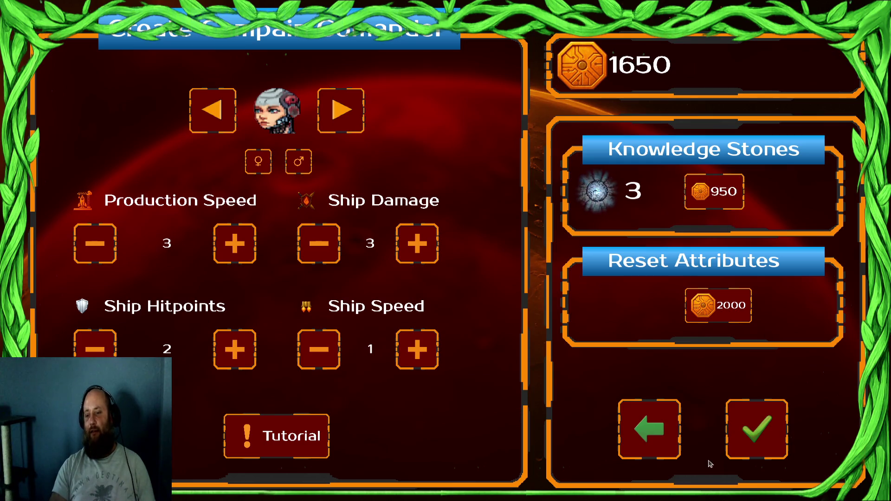
{"action": "left_click", "coordinate": [673, 451]}
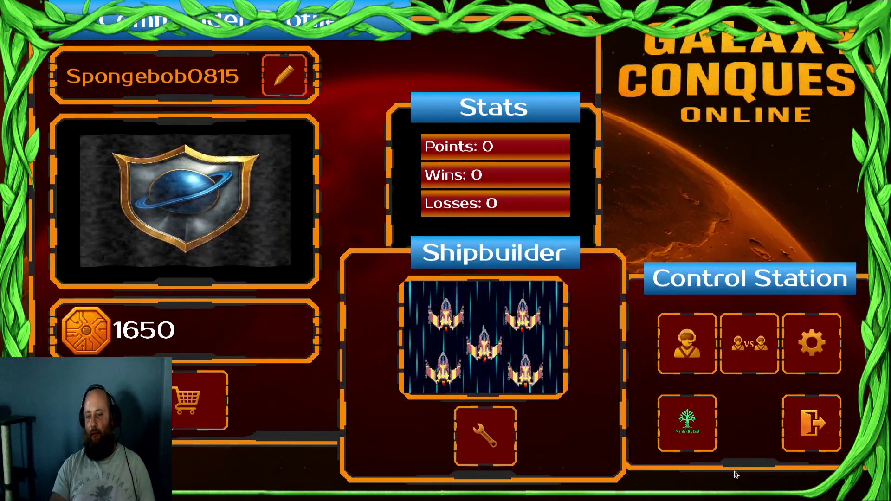
{"action": "left_click", "coordinate": [809, 431]}
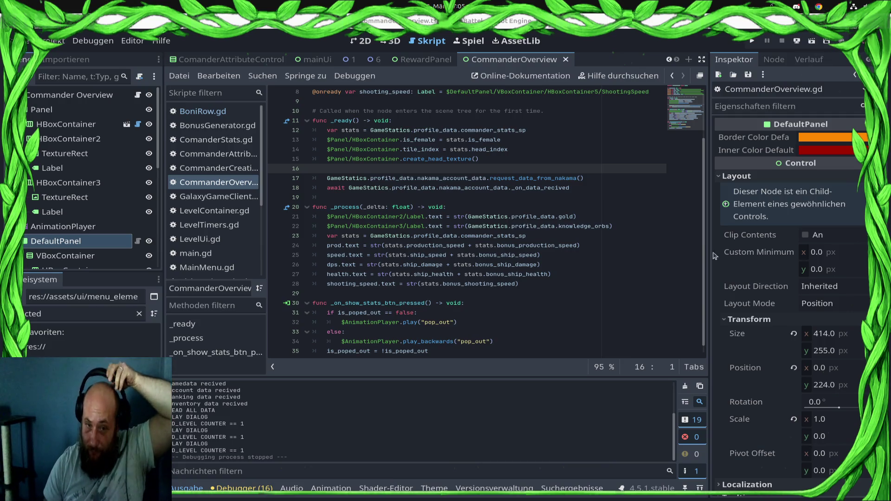
- Filter the FileSystem for ShotBufferSpawner.gd and open the script
{"action": "double_click", "coordinate": [34, 314]}
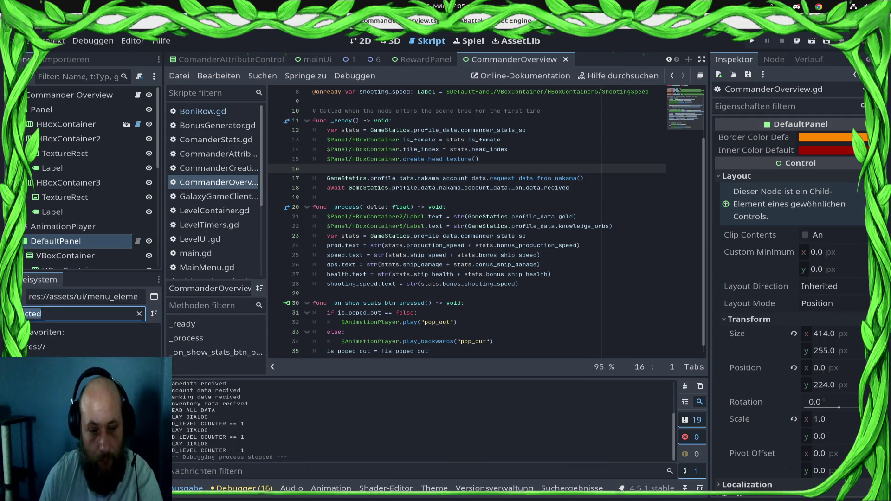
{"action": "type", "text": "statb"}
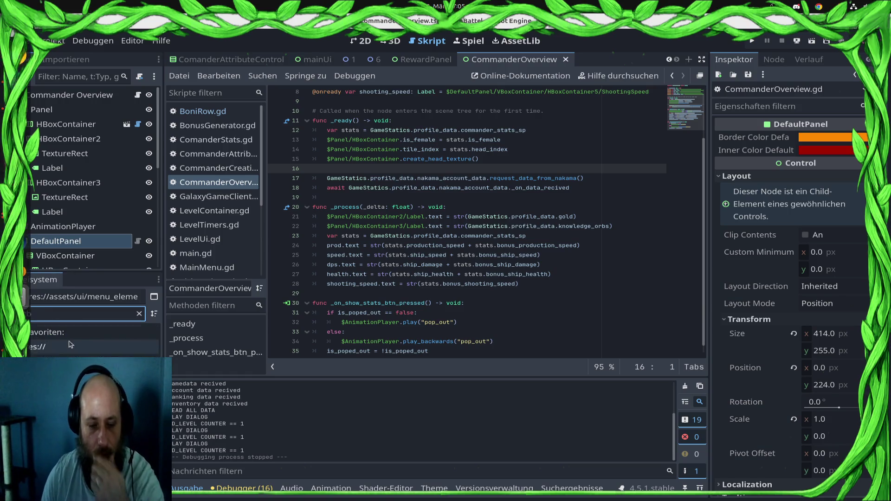
{"action": "key", "text": "Down"}
{"action": "key", "text": "Return"}
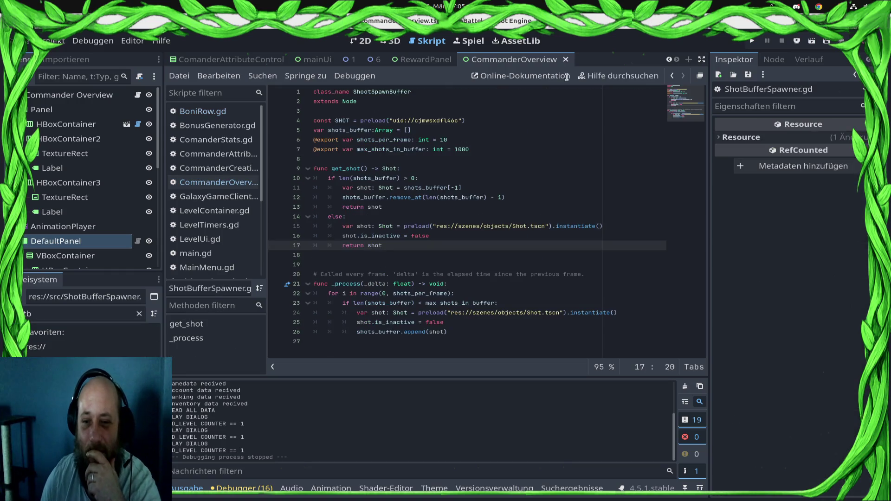
- Set max_shots_in_buffer to 3000 and shots_per_frame to 30, then playtest briefly and stop
{"action": "double_click", "coordinate": [461, 149]}
{"action": "type", "text": "300"}
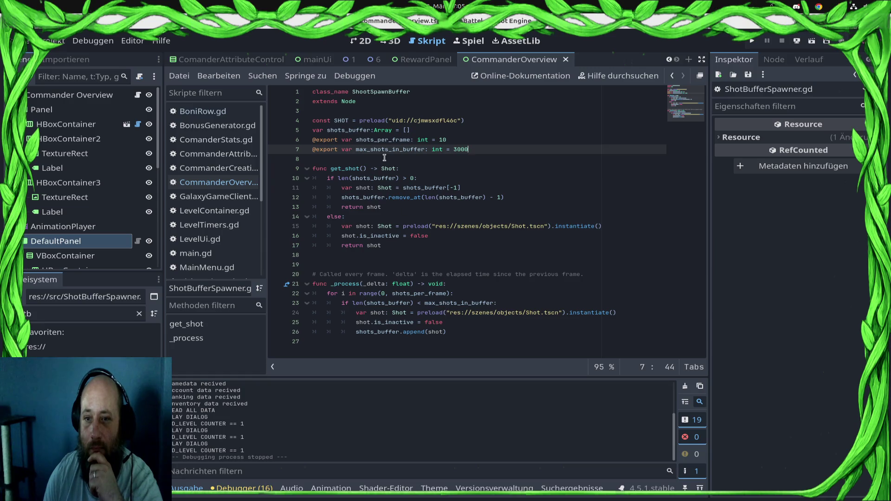
{"action": "left_click", "coordinate": [449, 139]}
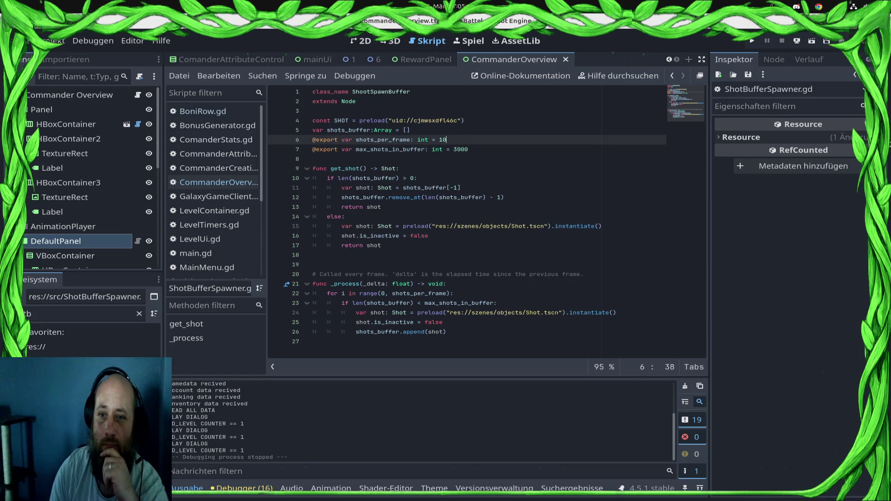
{"action": "type", "text": "30"}
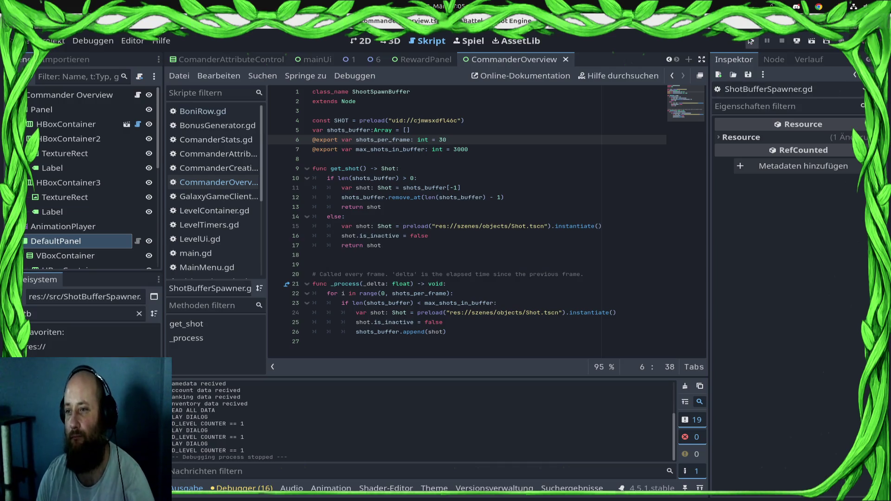
{"action": "left_click", "coordinate": [753, 42]}
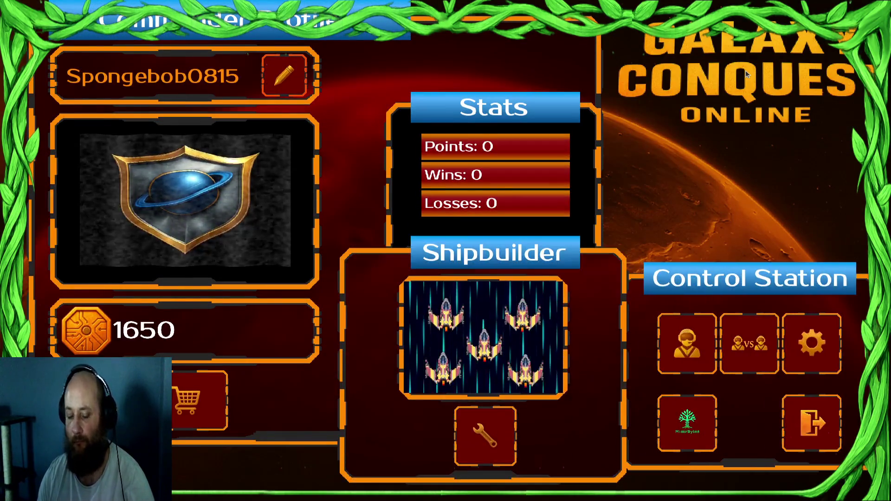
{"action": "key", "text": "F8"}
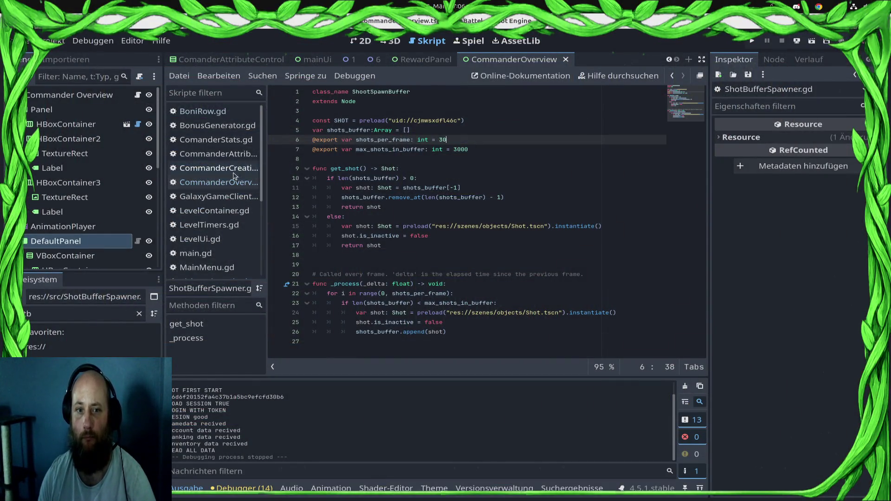
- Filter the FileSystem for LevelContainer.gd and open the script
{"action": "left_click", "coordinate": [26, 314]}
{"action": "type", "text": "llo"}
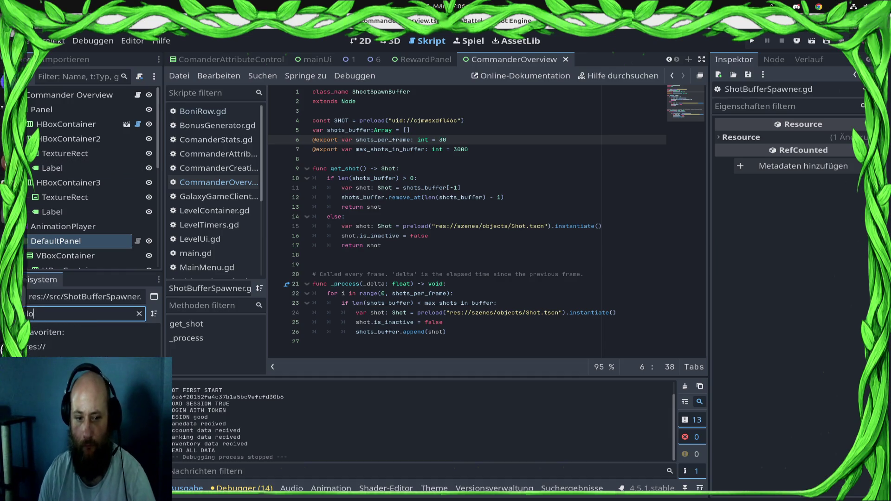
{"action": "left_click", "coordinate": [69, 361]}
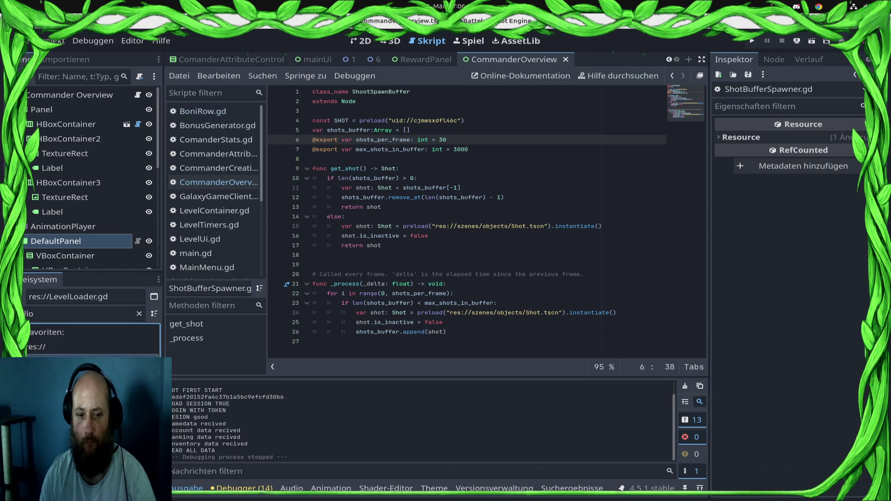
{"action": "left_click", "coordinate": [71, 313]}
{"action": "key", "text": "BackSpace"}
{"action": "type", "text": "c"}
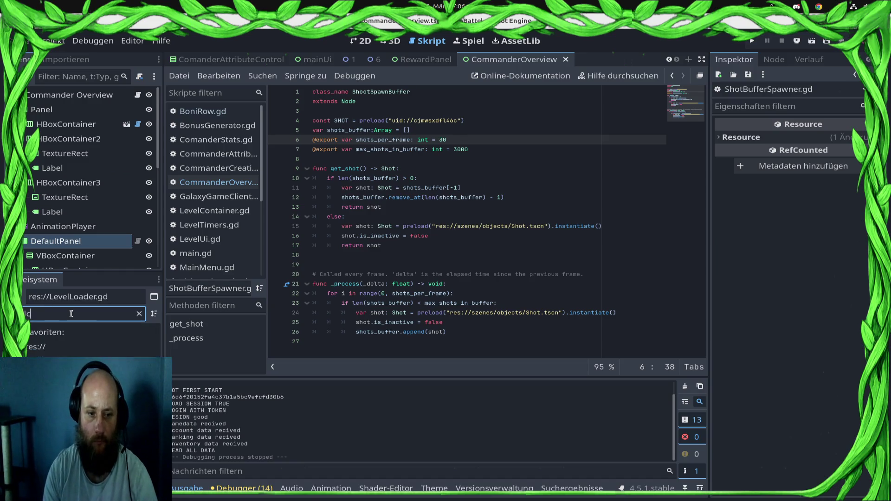
{"action": "double_click", "coordinate": [70, 362]}
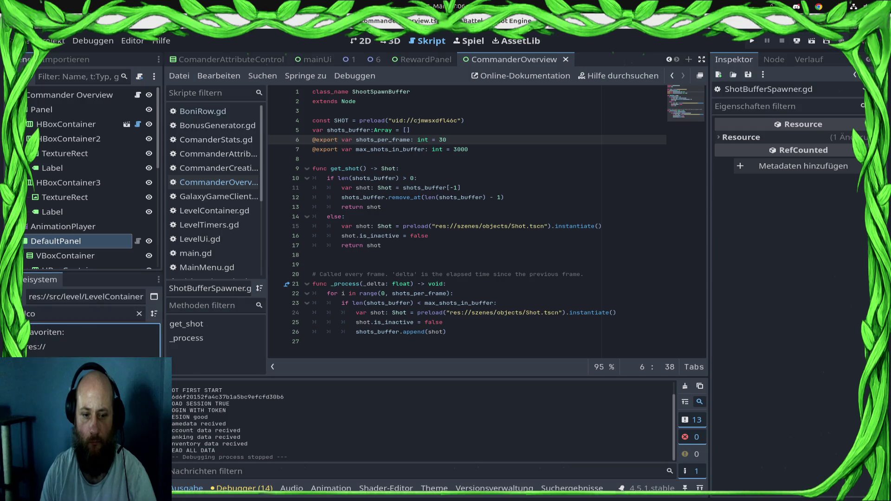
{"action": "scroll", "coordinate": [619, 248], "scroll_direction": "up", "scroll_amount": 20}
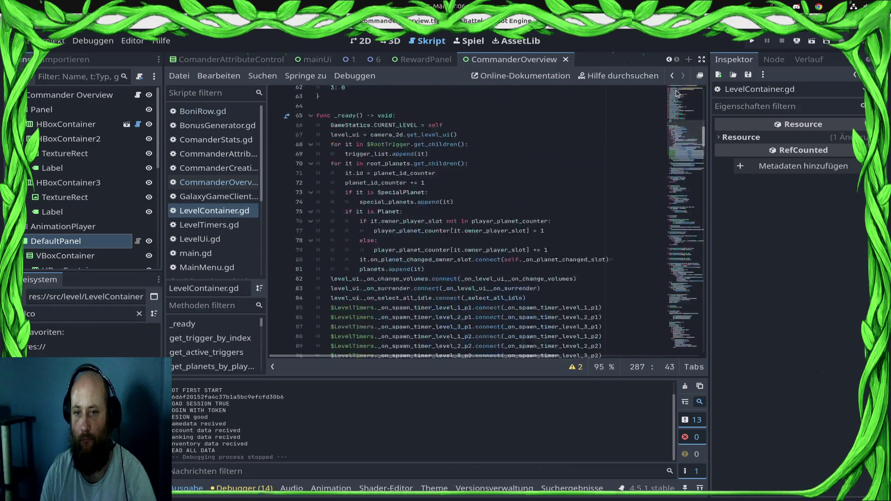
{"action": "scroll", "coordinate": [620, 248], "scroll_direction": "down", "scroll_amount": 4}
{"action": "scroll", "coordinate": [620, 248], "scroll_direction": "down", "scroll_amount": 7}
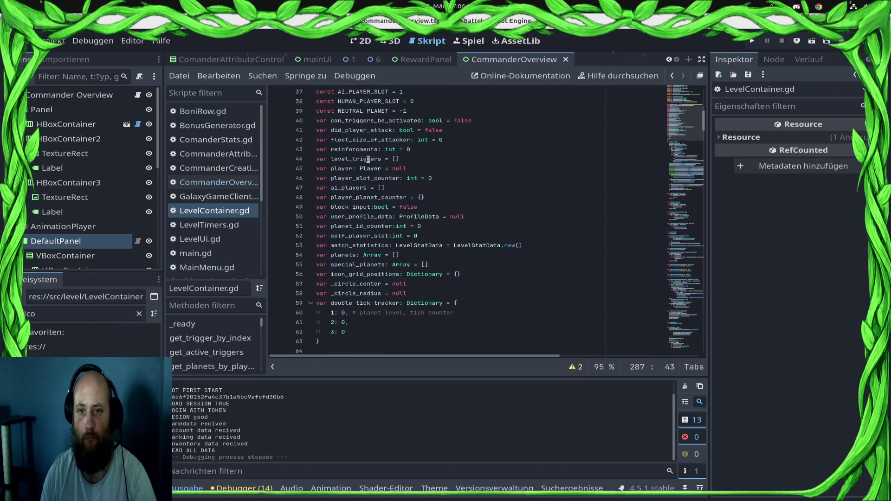
- Select the RootShots node in the LevelContainer scene and check its Ordering properties
{"action": "left_click", "coordinate": [350, 60]}
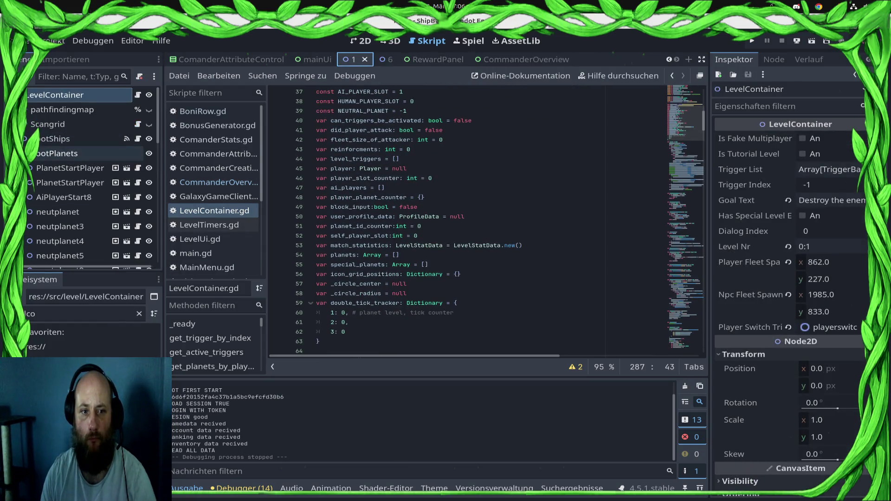
{"action": "left_click", "coordinate": [25, 153]}
{"action": "left_click", "coordinate": [33, 167]}
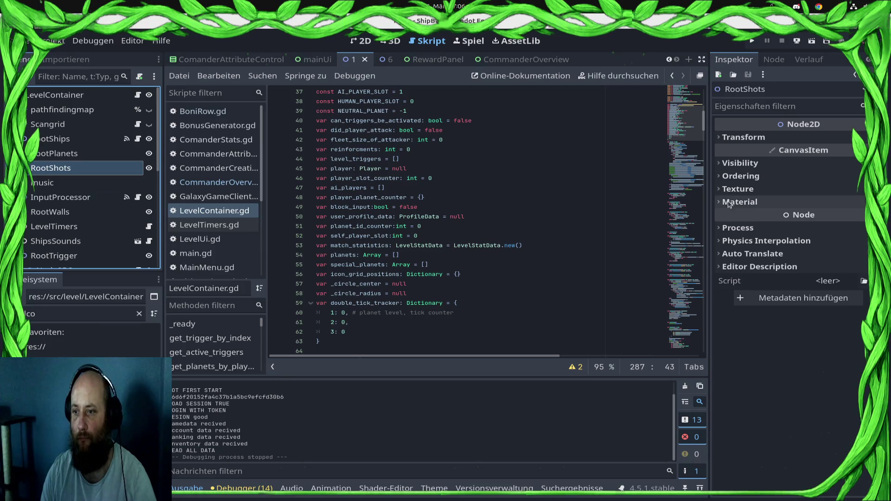
{"action": "left_click", "coordinate": [738, 176]}
{"action": "scroll", "coordinate": [465, 281], "scroll_direction": "down", "scroll_amount": 15}
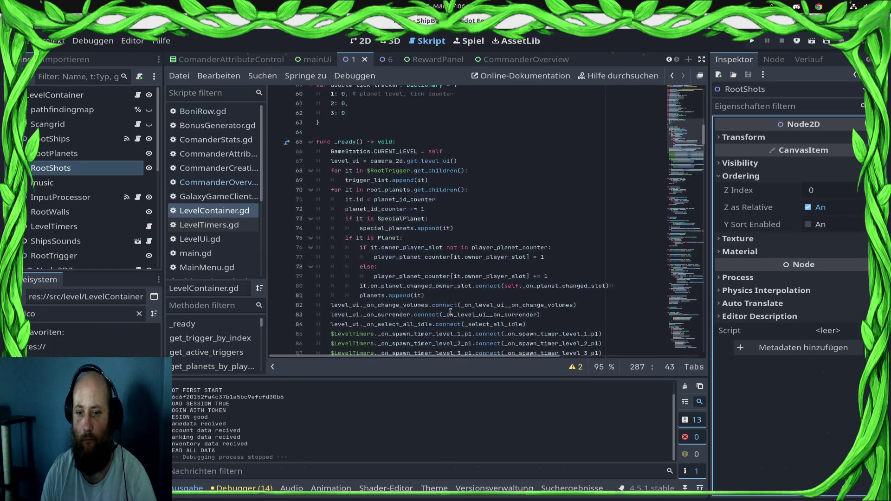
{"action": "scroll", "coordinate": [438, 295], "scroll_direction": "up", "scroll_amount": 10}
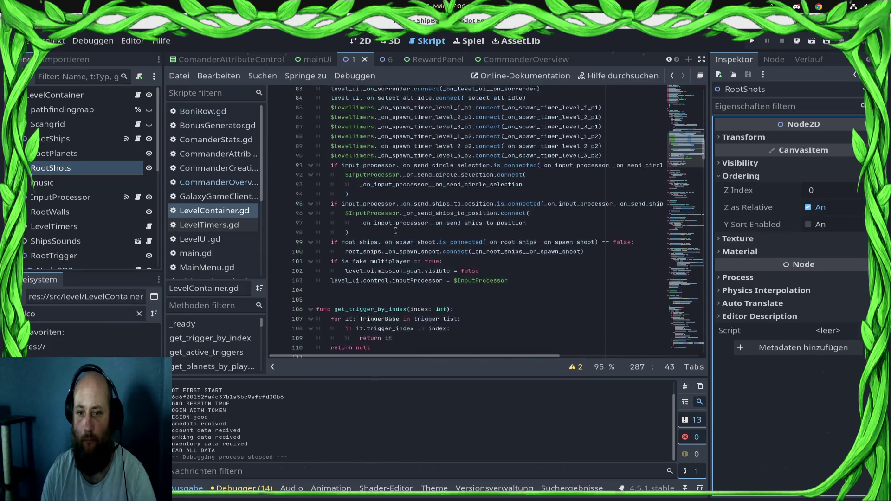
{"action": "scroll", "coordinate": [393, 236], "scroll_direction": "down", "scroll_amount": 9}
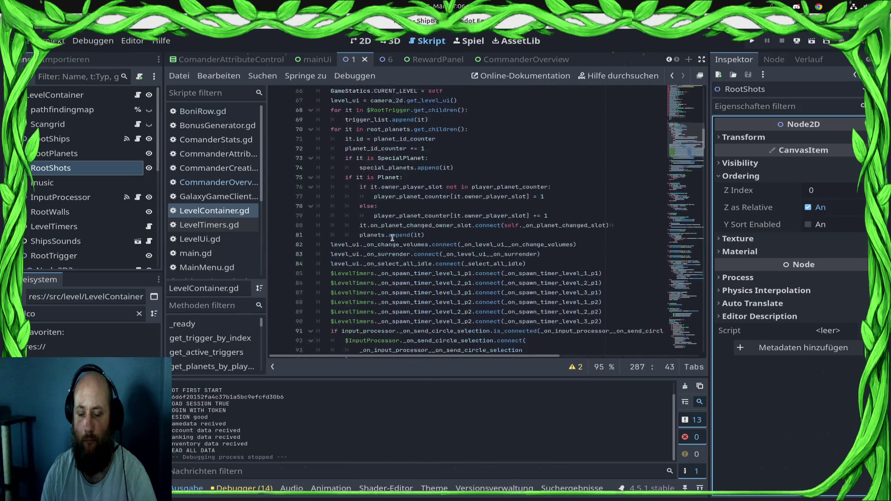
- Add '$RootShots.z_index = 10' as line 104 in _ready and save
{"action": "mouse_move", "coordinate": [86, 168]}
{"action": "left_mouse_down"}
{"action": "mouse_move", "coordinate": [399, 299]}
{"action": "mouse_move", "coordinate": [338, 280]}
{"action": "left_mouse_up"}
{"action": "key", "text": "Home"}
{"action": "key", "text": "Tab"}
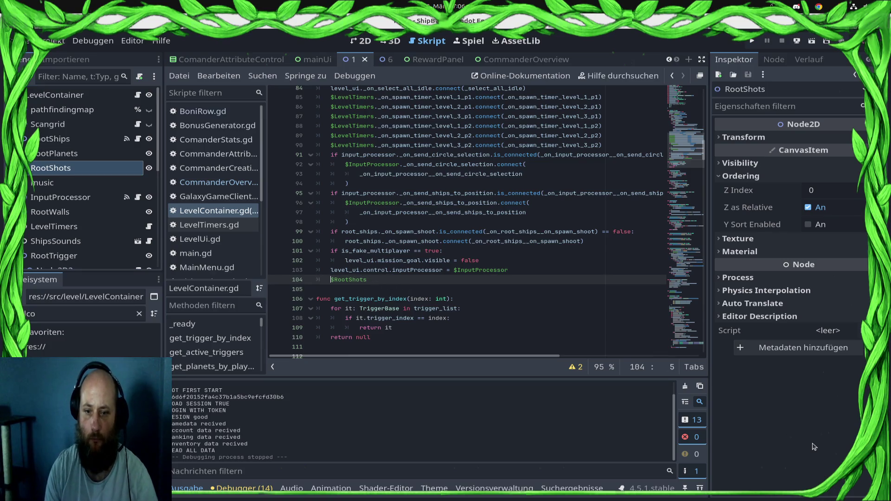
{"action": "type", "text": ".zu"}
{"action": "type", "text": "z"}
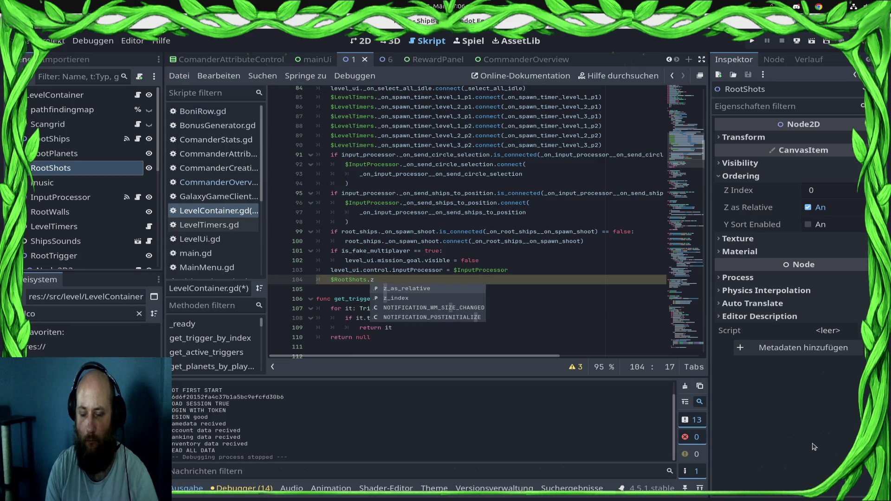
{"action": "key", "text": "Down"}
{"action": "key", "text": "Return"}
{"action": "type", "text": "= 10"}
{"action": "key", "text": "ctrl+s"}
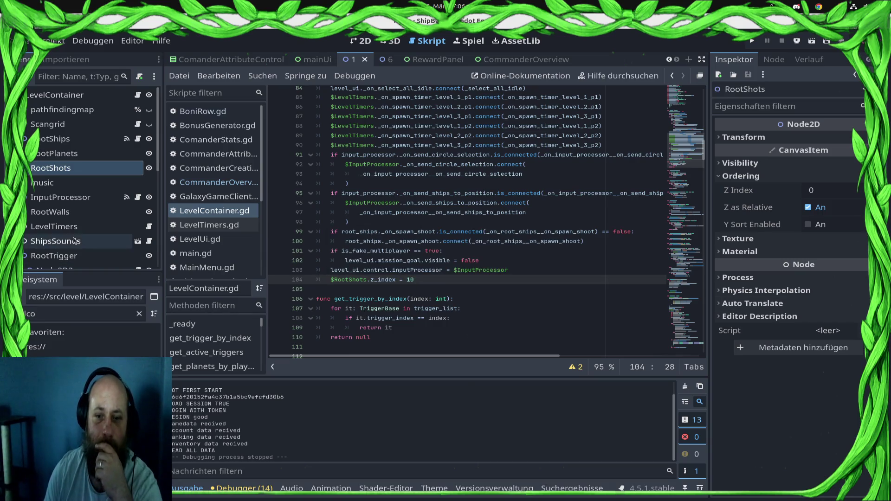
- Run the game, open the campaign commander screen and raise Ship Hitpoints by one
{"action": "left_click", "coordinate": [753, 42]}
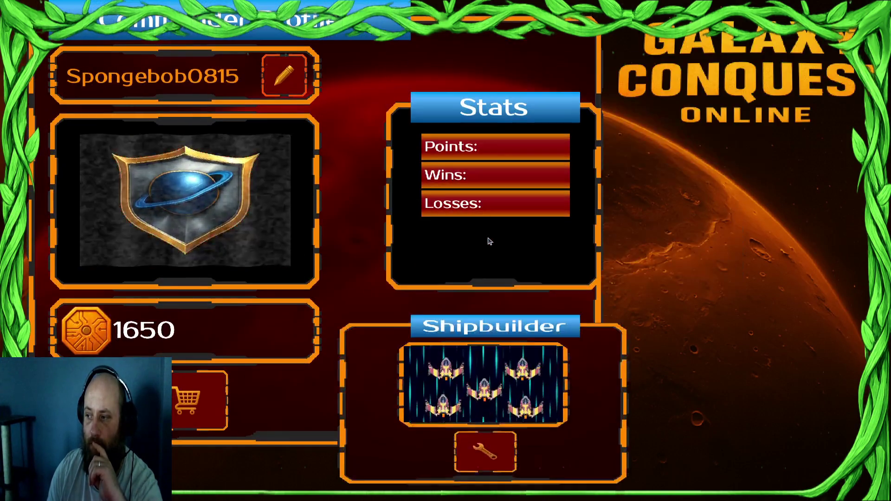
{"action": "left_click", "coordinate": [685, 342]}
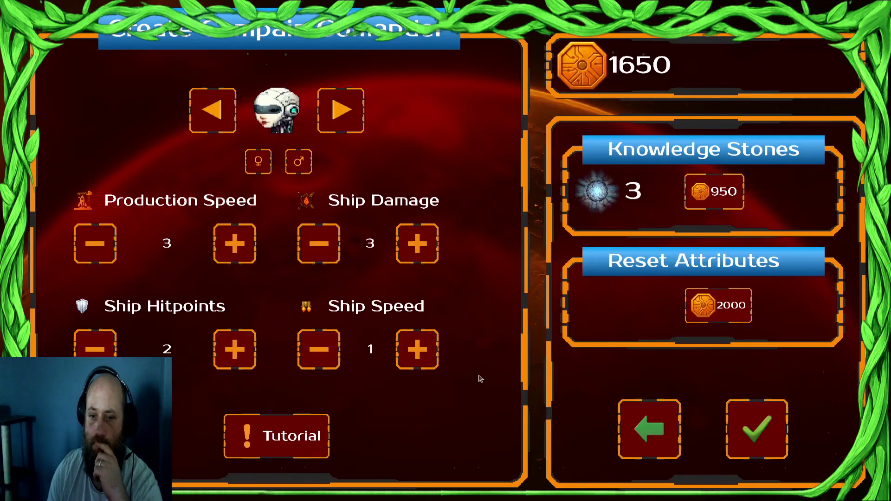
{"action": "left_click", "coordinate": [223, 357]}
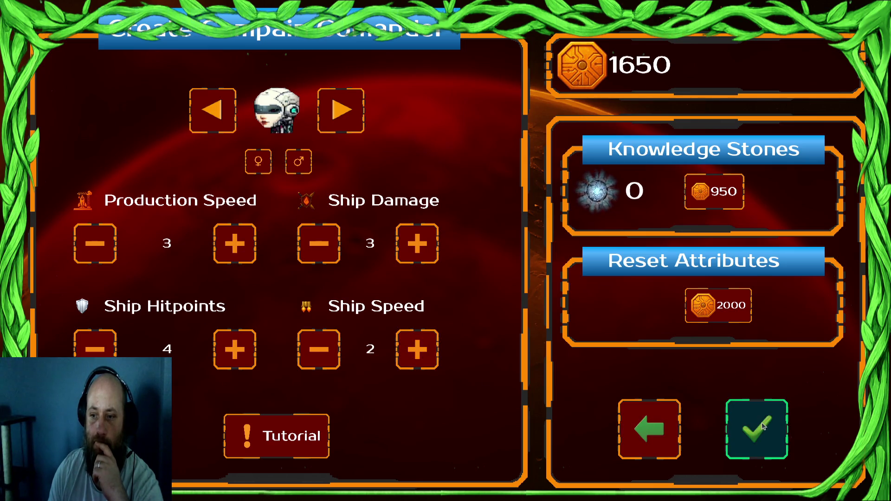
- Buy a Knowledge Stone for 950 gold, return to the commander profile and stop the game
{"action": "left_click", "coordinate": [708, 197]}
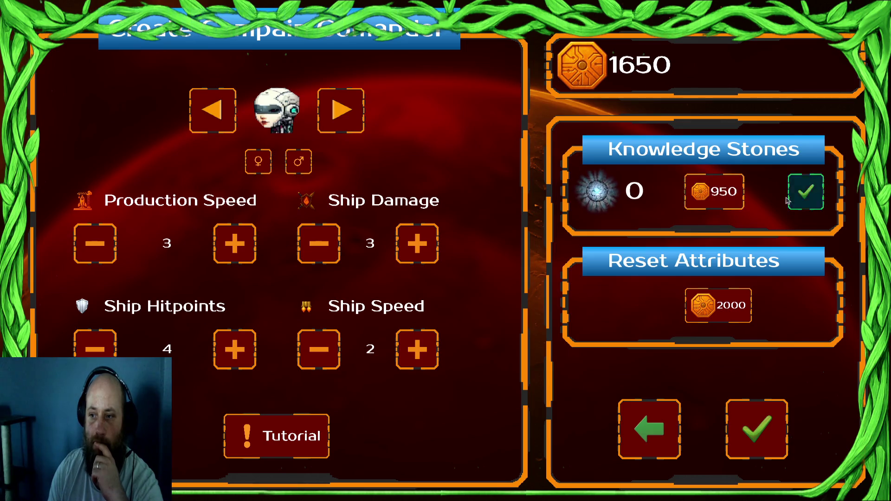
{"action": "left_click", "coordinate": [807, 190]}
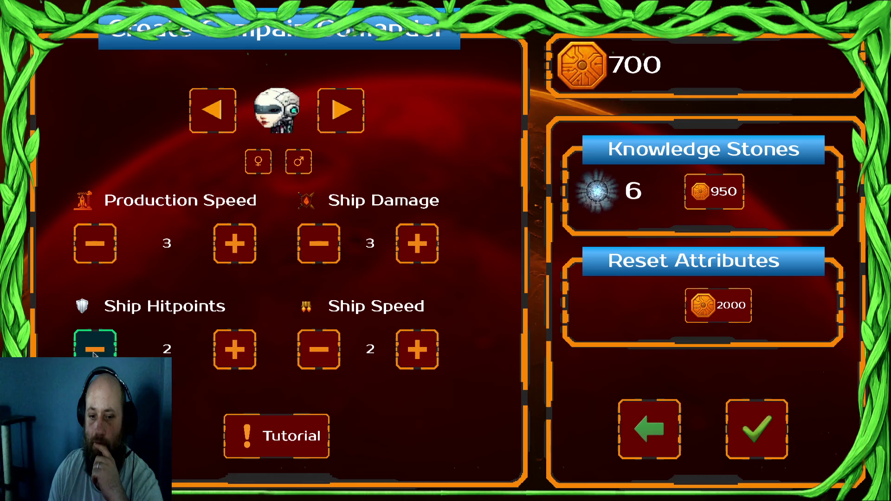
{"action": "left_click", "coordinate": [649, 430]}
{"action": "key", "text": "F8"}
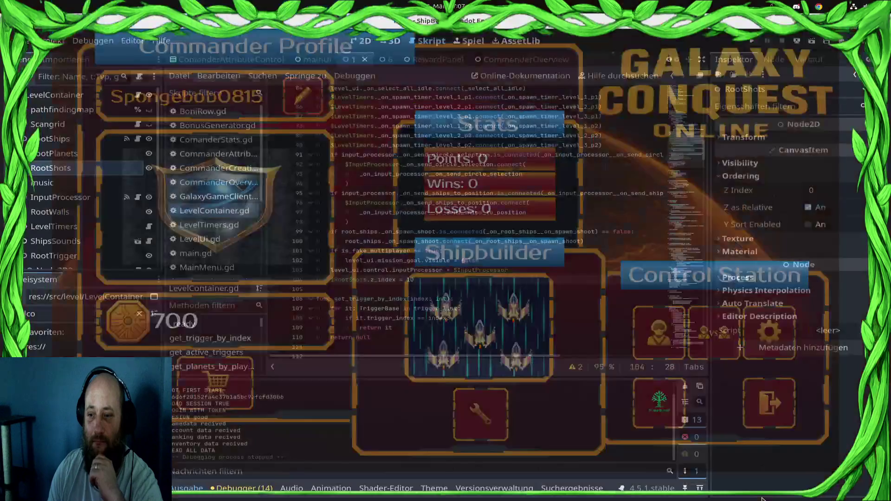
- Open CommanderCreationControl.gd and jump to the _request_data function
{"action": "scroll", "coordinate": [518, 244], "scroll_direction": "up", "scroll_amount": 7}
{"action": "scroll", "coordinate": [518, 245], "scroll_direction": "up", "scroll_amount": 7}
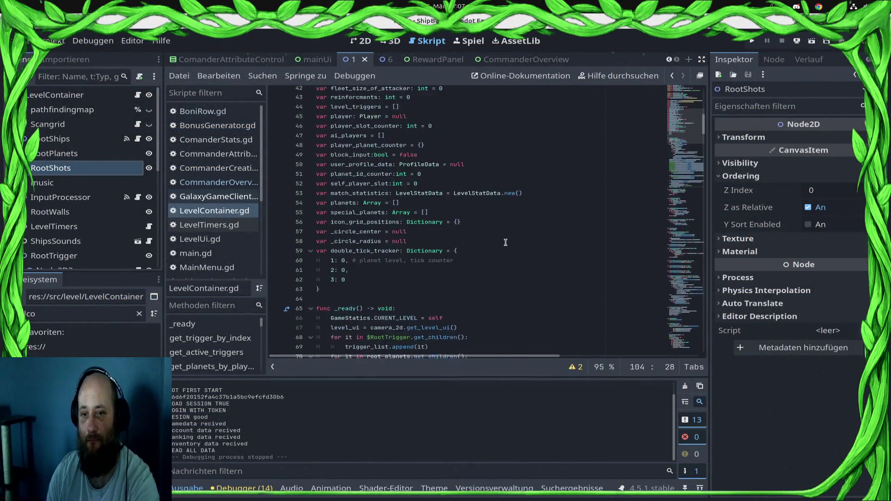
{"action": "left_click", "coordinate": [233, 184]}
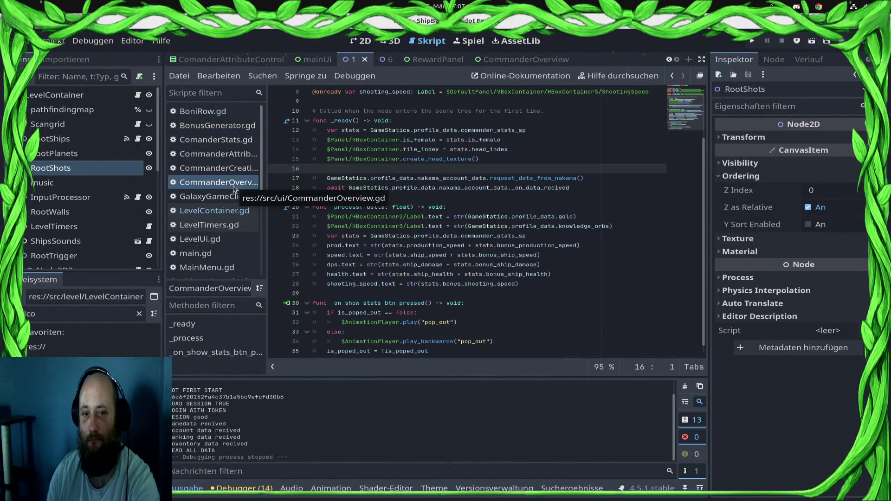
{"action": "left_click", "coordinate": [225, 167]}
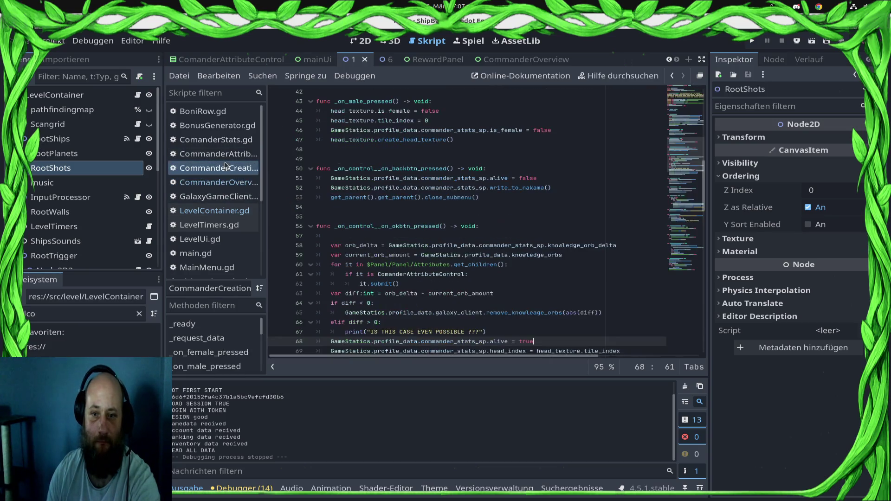
{"action": "scroll", "coordinate": [448, 264], "scroll_direction": "down", "scroll_amount": 18}
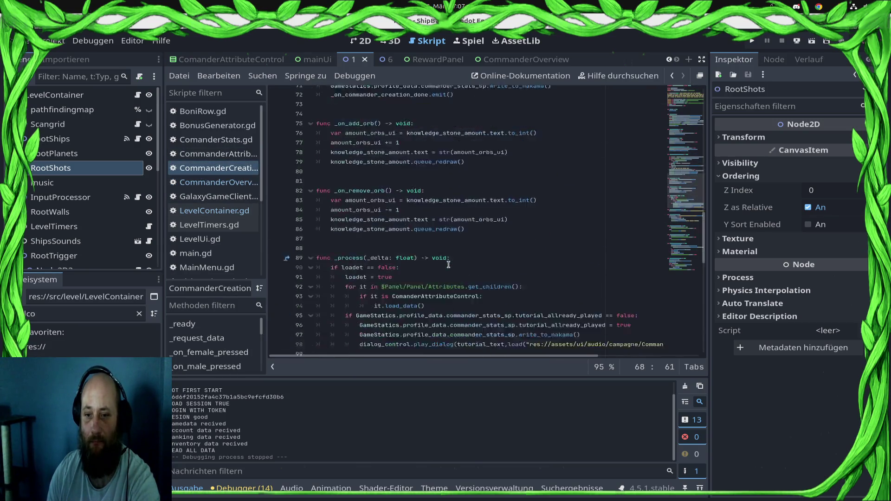
{"action": "scroll", "coordinate": [445, 276], "scroll_direction": "down", "scroll_amount": 8}
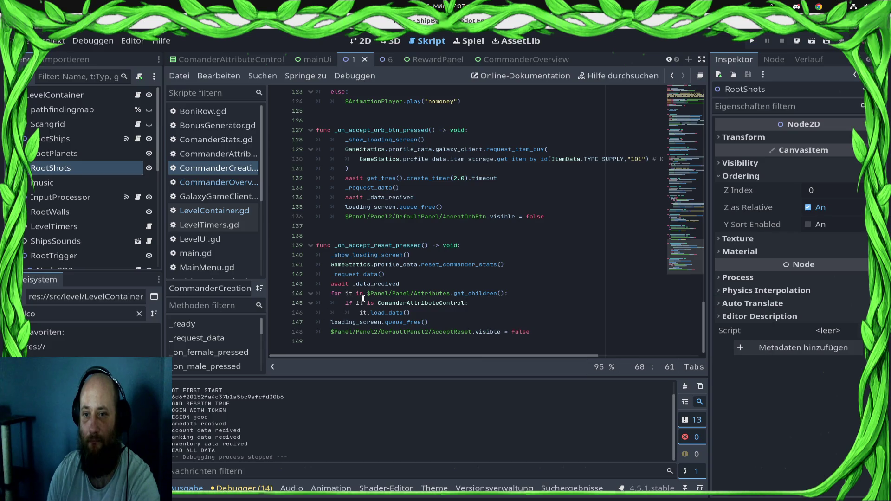
{"action": "mouse_move", "coordinate": [363, 299]}
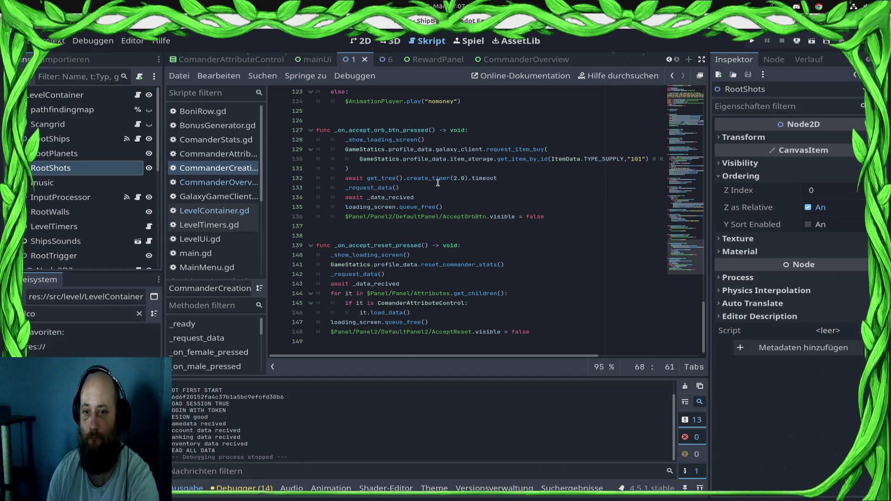
{"action": "left_click", "coordinate": [371, 189], "text": "ctrl"}
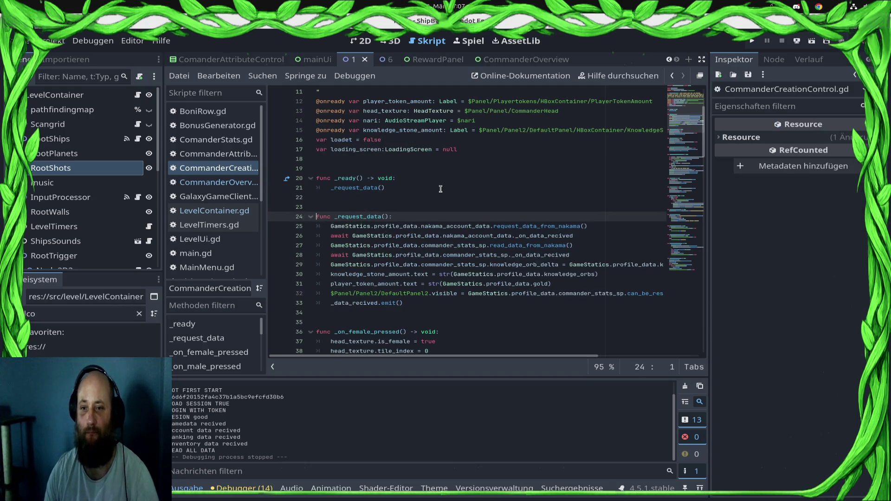
{"action": "scroll", "coordinate": [441, 188], "scroll_direction": "up", "scroll_amount": 3}
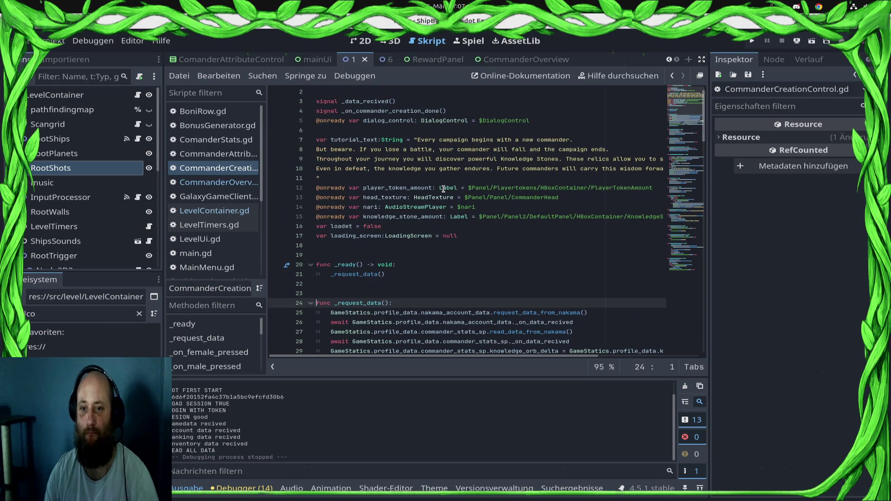
{"action": "scroll", "coordinate": [443, 189], "scroll_direction": "down", "scroll_amount": 3}
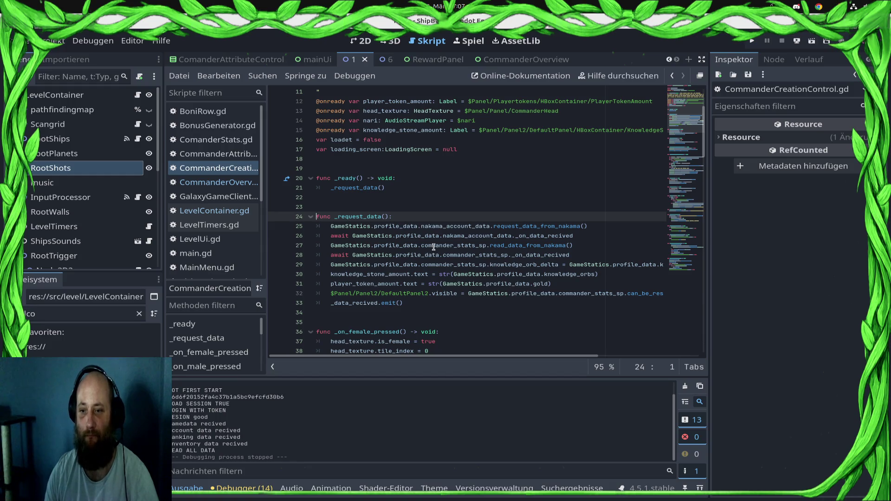
{"action": "mouse_move", "coordinate": [433, 249]}
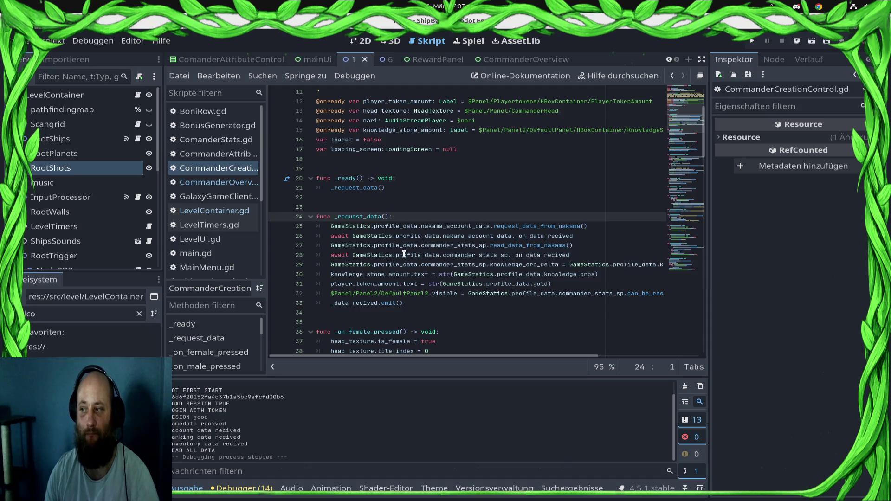
{"action": "mouse_move", "coordinate": [396, 253]}
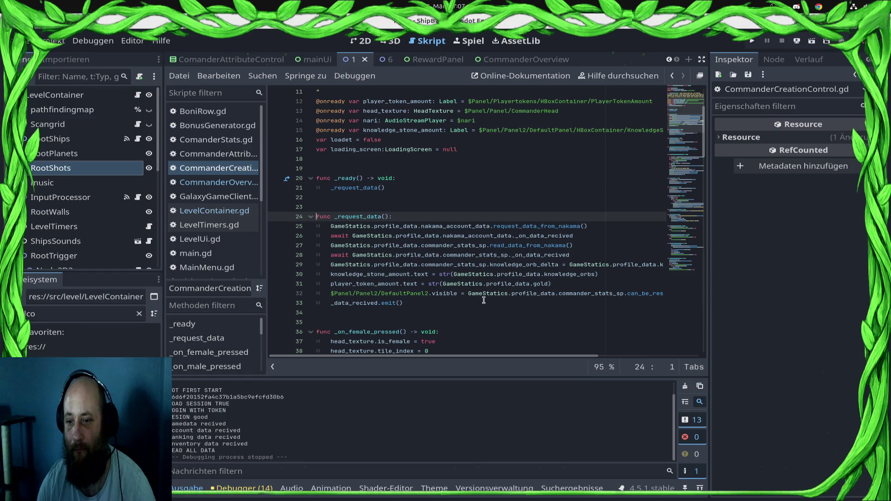
- Append '- GameStatics.profile_data.commander_stats_sp' to the knowledge stone line 30
{"action": "left_click", "coordinate": [465, 293]}
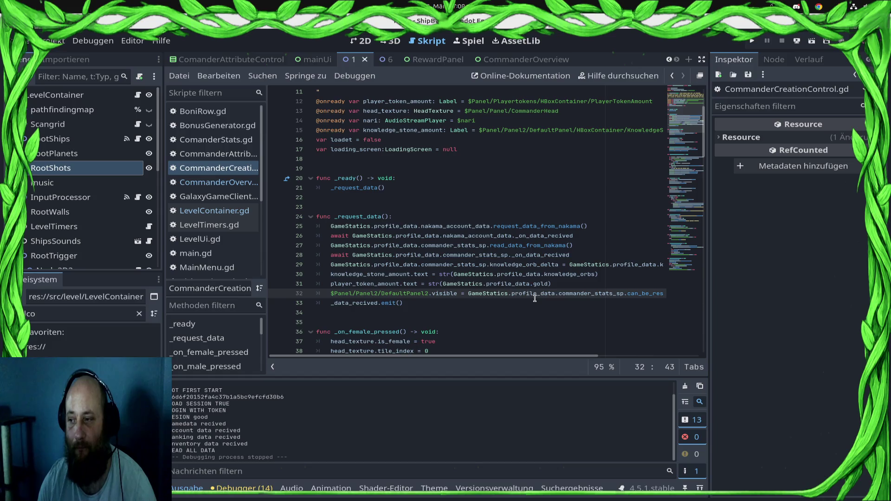
{"action": "key", "text": "End"}
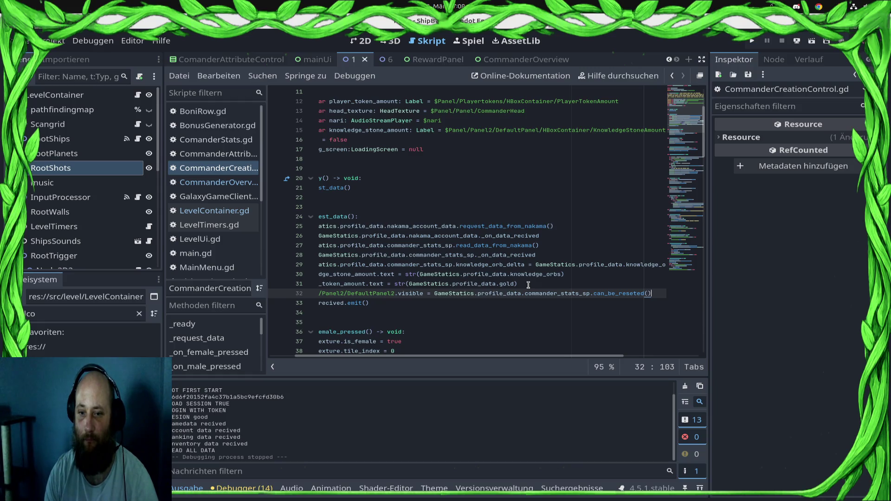
{"action": "key", "text": "Home"}
{"action": "key", "text": "Up"}
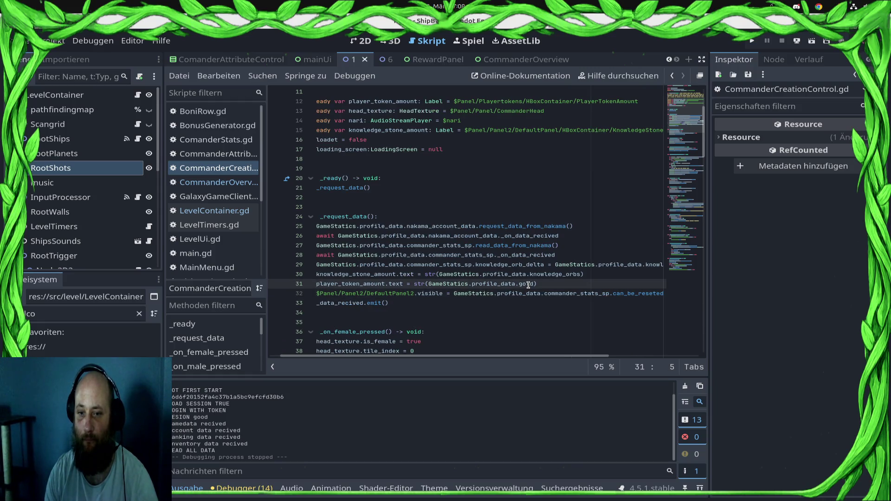
{"action": "key", "text": "Up"}
{"action": "type", "text": "- GameS"}
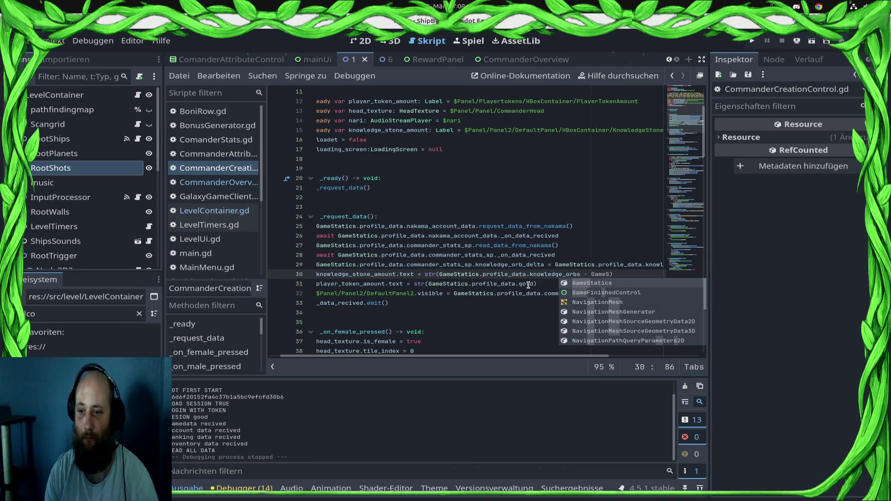
{"action": "key", "text": "Return"}
{"action": "type", "text": "ile_data.c"}
{"action": "key", "text": "Down"}
{"action": "key", "text": "Down"}
{"action": "key", "text": "Down"}
{"action": "key", "text": "Return"}
- Finish the line with '.knowledge_orb_delta', save, and launch the game
{"action": "type", "text": "."}
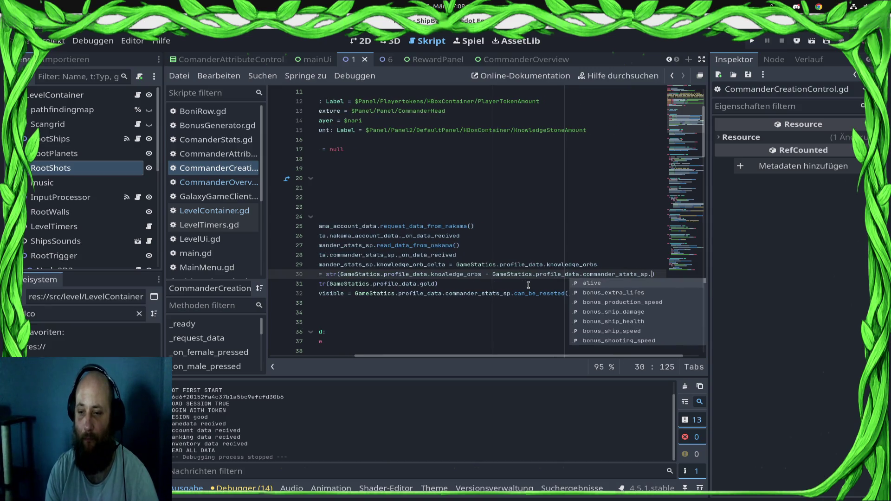
{"action": "type", "text": "de"}
{"action": "key", "text": "BackSpace"}
{"action": "key", "text": "BackSpace"}
{"action": "type", "text": "o"}
{"action": "key", "text": "BackSpace"}
{"action": "type", "text": "delta"}
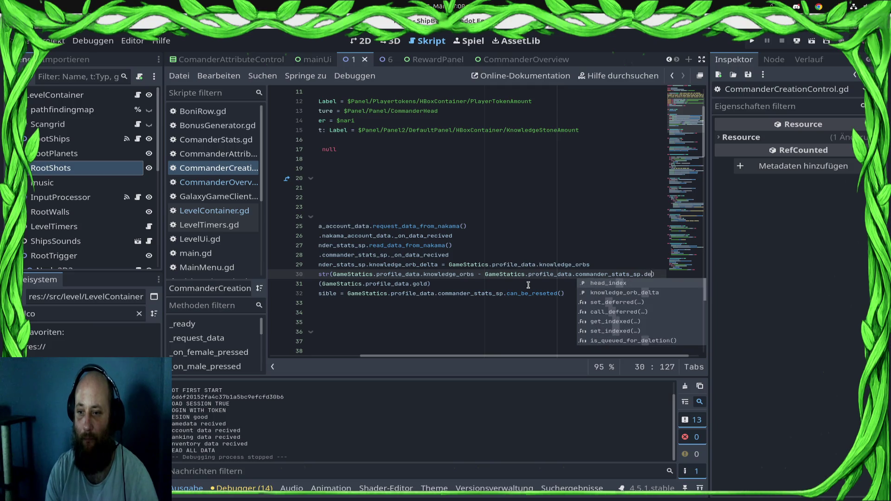
{"action": "key", "text": "Return"}
{"action": "key", "text": "ctrl+s"}
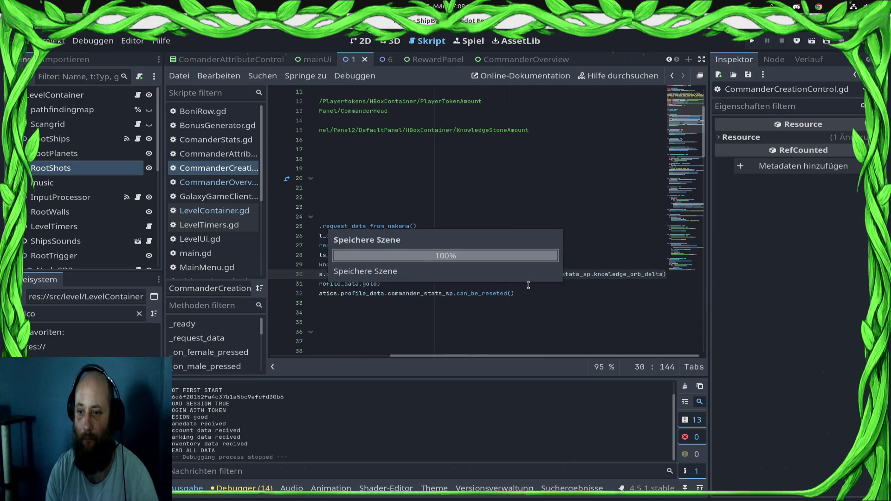
{"action": "left_click", "coordinate": [751, 41]}
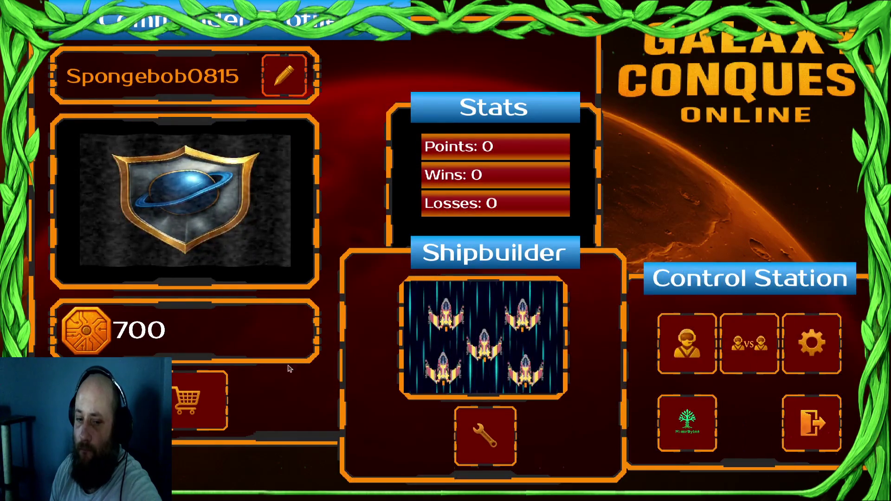
- Open and close the shop, then open the campaign commander screen
{"action": "left_click", "coordinate": [190, 399]}
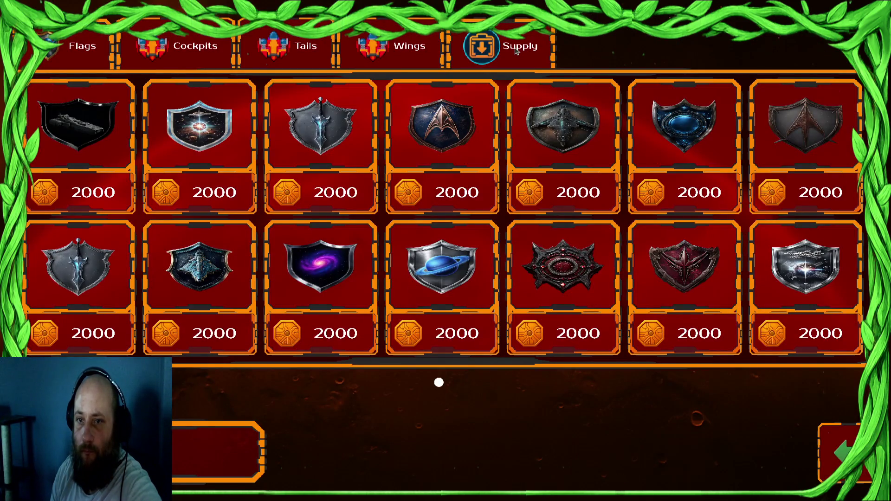
{"action": "left_click", "coordinate": [840, 444]}
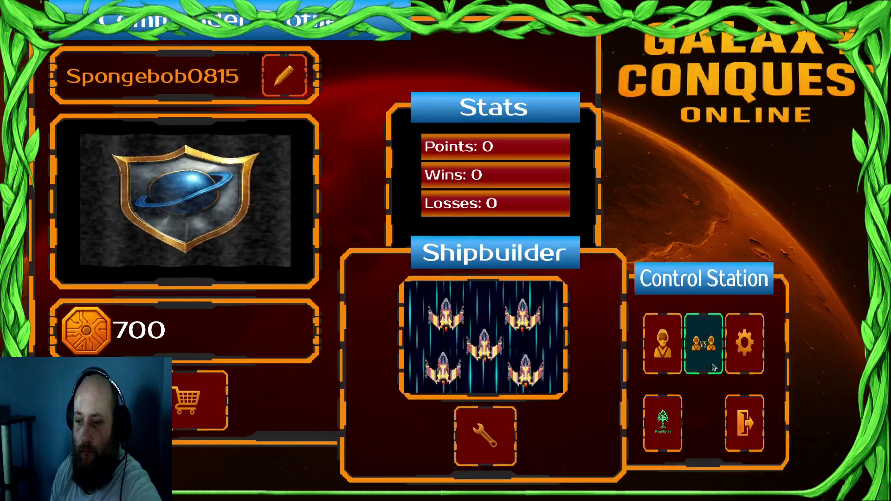
{"action": "left_click", "coordinate": [689, 335]}
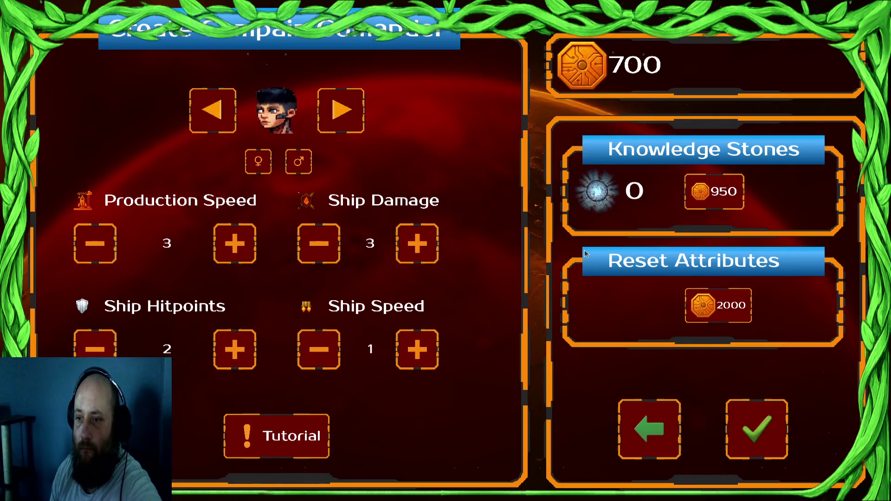
- Raise Ship Damage three times, return to the commander profile and stop the game
{"action": "left_click", "coordinate": [425, 246]}
{"action": "left_click", "coordinate": [416, 241]}
{"action": "left_click", "coordinate": [416, 241]}
{"action": "left_click", "coordinate": [416, 241]}
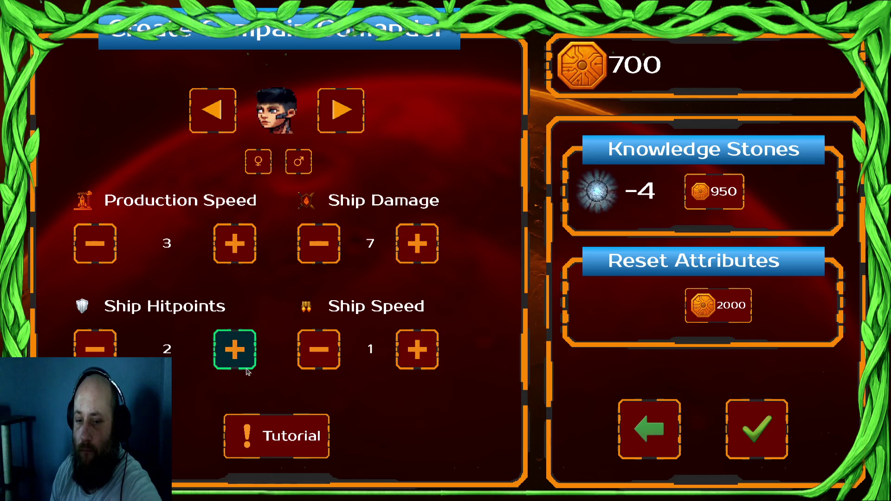
{"action": "left_click", "coordinate": [666, 444]}
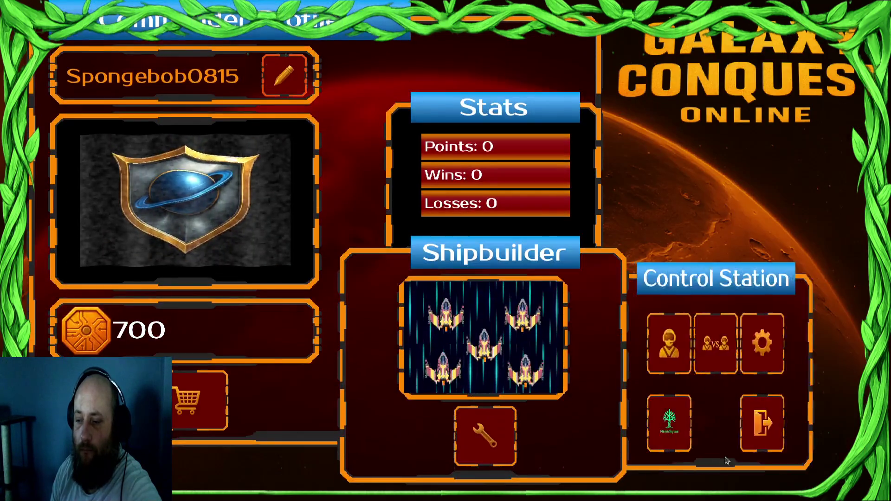
{"action": "left_click", "coordinate": [830, 444]}
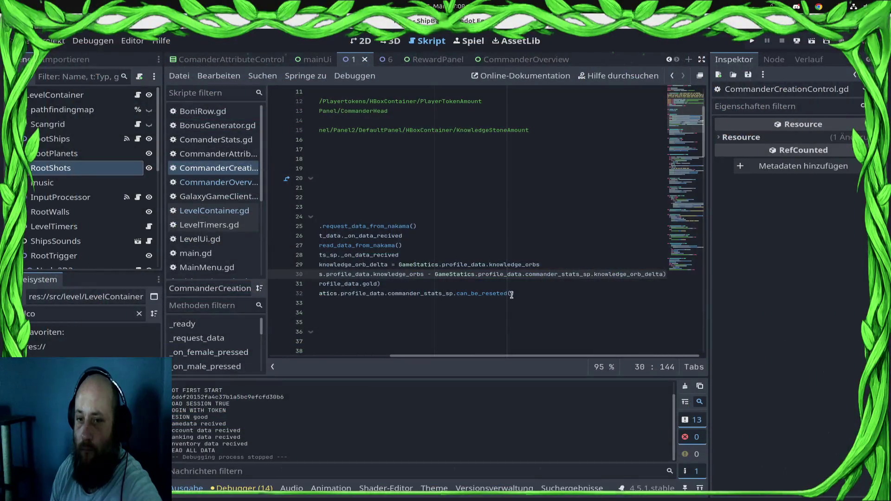
- Add an after_request_orb: bool = false parameter to _request_data
{"action": "left_click_drag", "start_coordinate": [515, 355], "coordinate": [366, 357]}
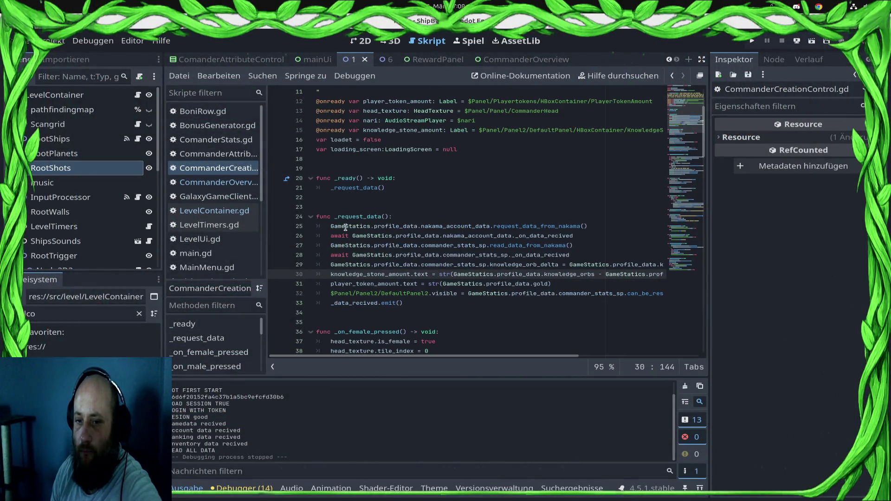
{"action": "left_click", "coordinate": [384, 216]}
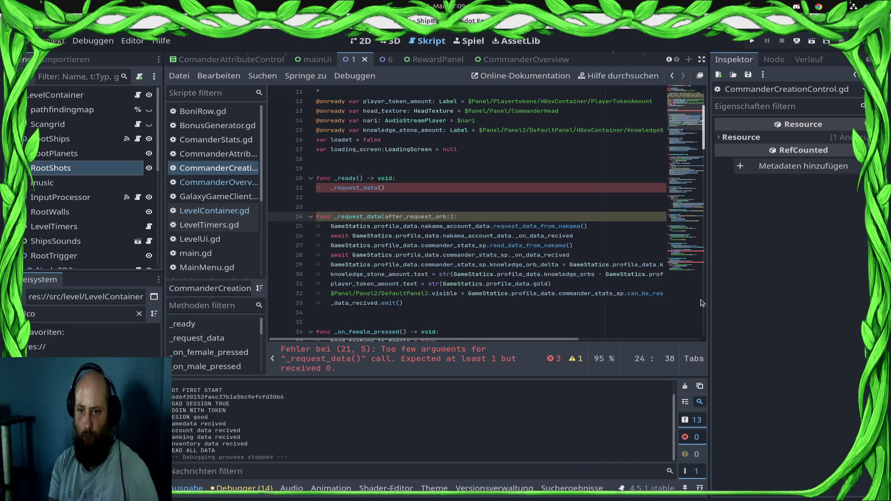
{"action": "type", "text": "se"}
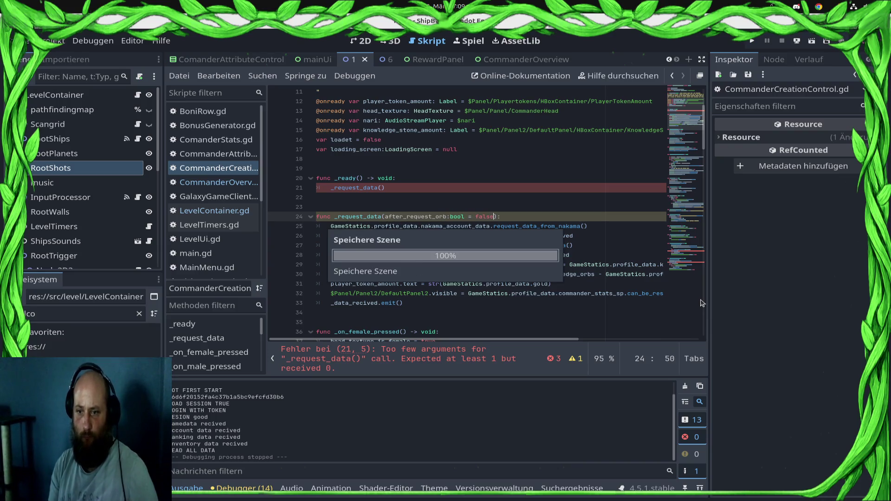
{"action": "left_click", "coordinate": [557, 267]}
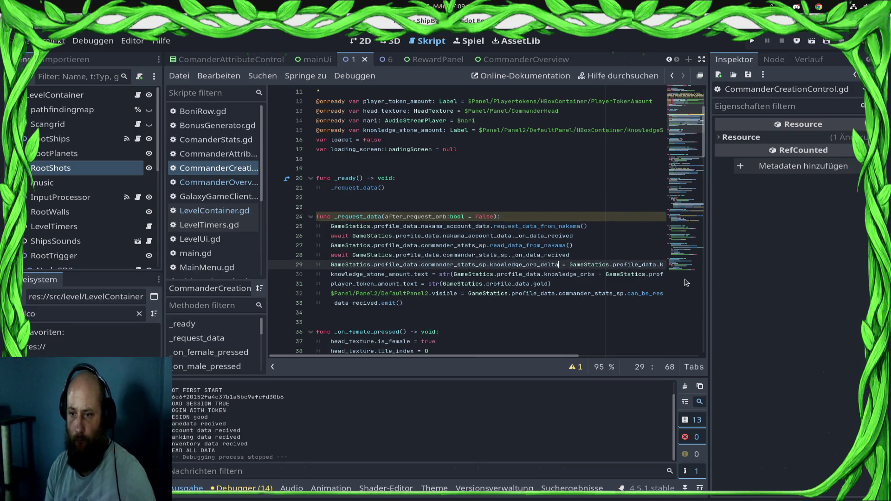
{"action": "key", "text": "End"}
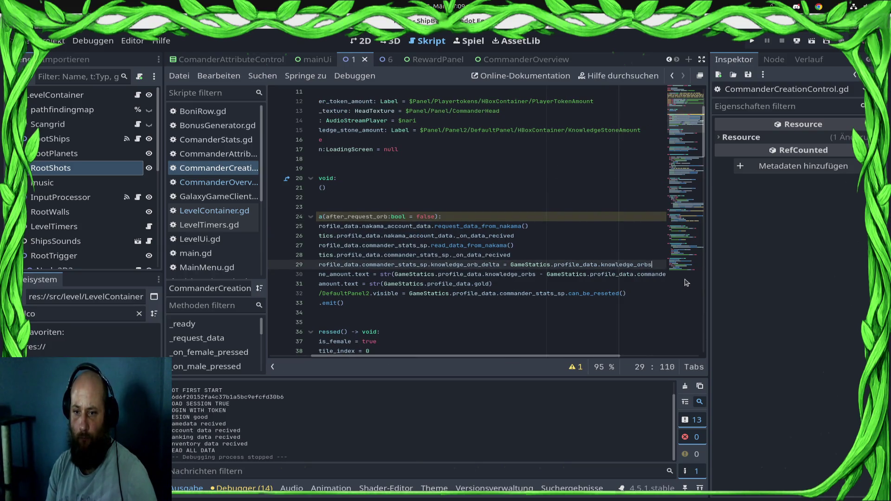
{"action": "key", "text": "shift+Left"}
{"action": "key", "text": "shift+Left"}
{"action": "key", "text": "shift+Left"}
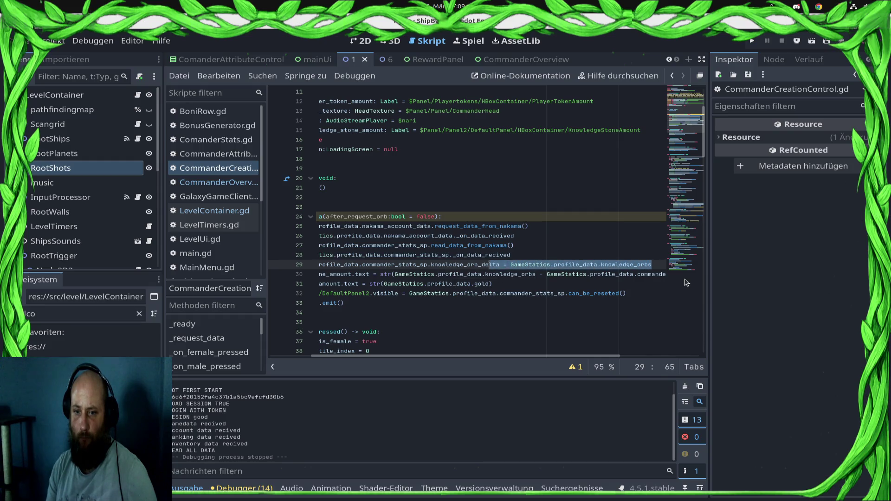
{"action": "key", "text": "Left"}
{"action": "key", "text": "Left"}
{"action": "key", "text": "Left"}
{"action": "key", "text": "Home"}
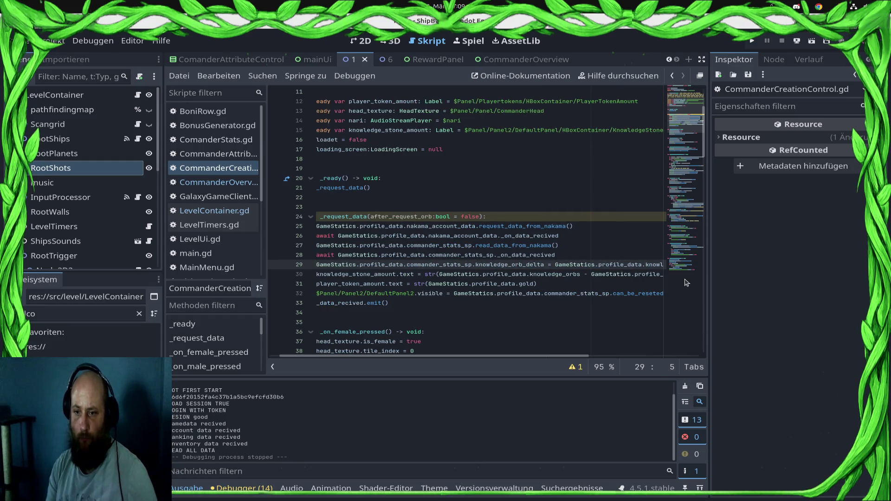
{"action": "key", "text": "Up"}
{"action": "key", "text": "Up"}
{"action": "key", "text": "Up"}
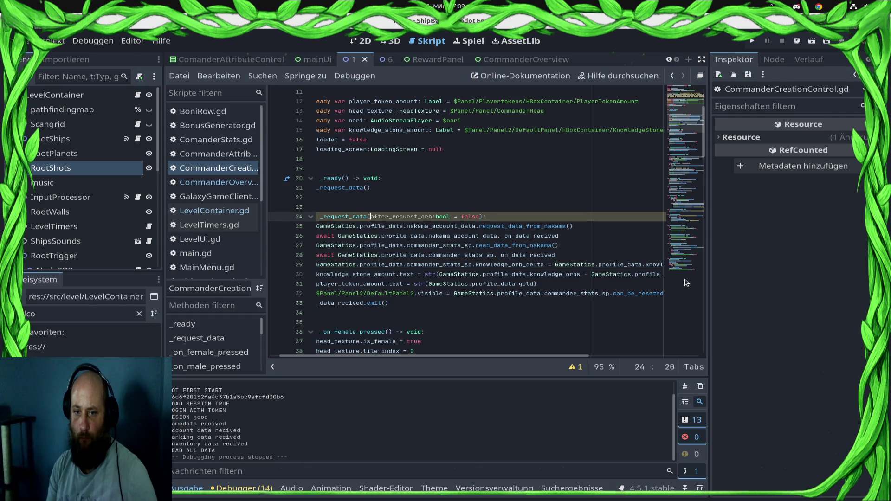
{"action": "key", "text": "shift+End"}
{"action": "key", "text": "Down"}
{"action": "key", "text": "Down"}
{"action": "key", "text": "Down"}
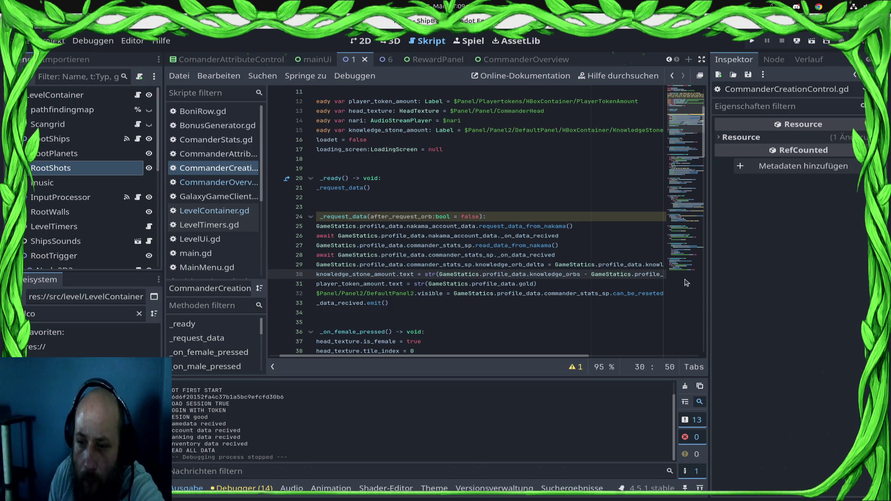
- Insert 'if after_request_orb:' above the knowledge stone assignment on line 29
{"action": "key", "text": "Up"}
{"action": "key", "text": "End"}
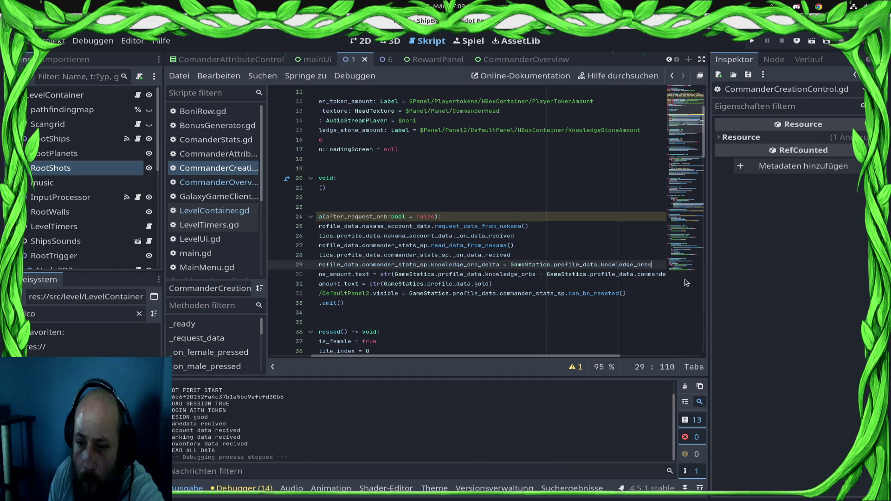
{"action": "key", "text": "Home"}
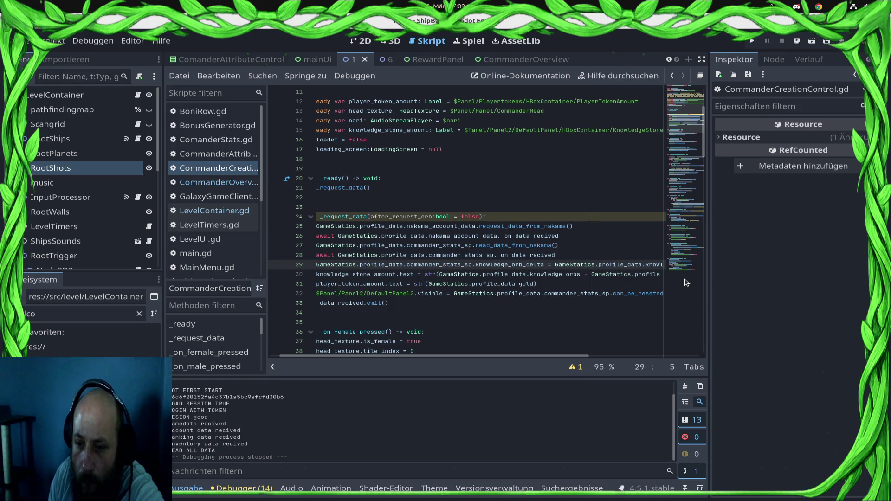
{"action": "key", "text": "End"}
{"action": "key", "text": "Return"}
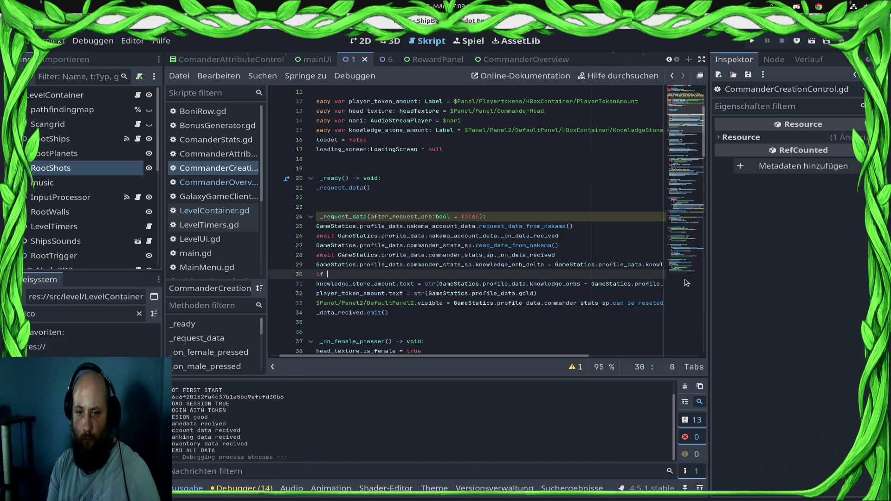
{"action": "type", "text": "after_request_orb == true"}
{"action": "key", "text": "Return"}
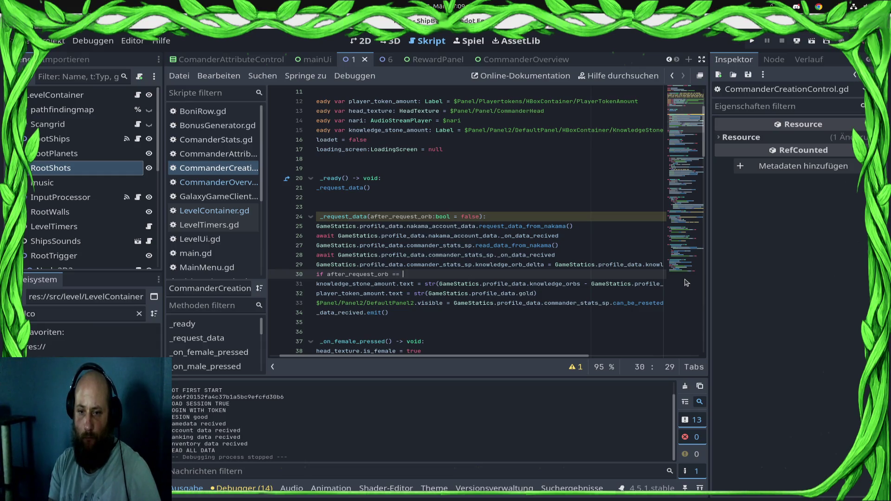
{"action": "type", "text": ":"}
{"action": "key", "text": "Down"}
- Indent the assignment under the if and add an else branch without the knowledge_orb_delta subtraction
{"action": "key", "text": "Home"}
{"action": "key", "text": "Tab"}
{"action": "key", "text": "End"}
{"action": "key", "text": "Return"}
{"action": "key", "text": "BackSpace"}
{"action": "type", "text": "else:"}
{"action": "key", "text": "Return"}
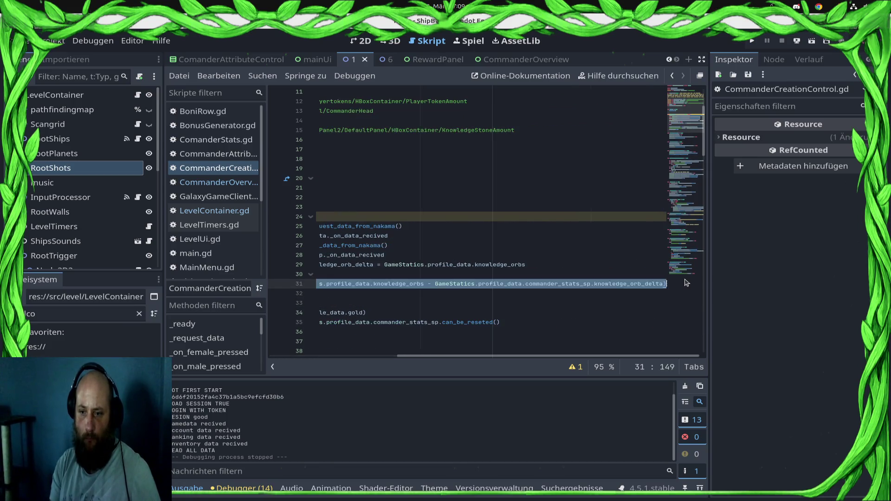
{"action": "key", "text": "ctrl+v"}
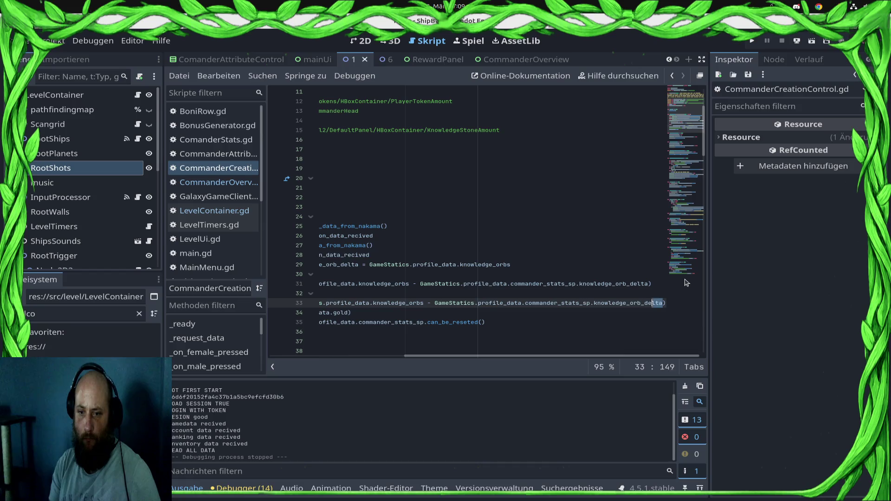
{"action": "key", "text": "shift+Left"}
{"action": "key", "text": "shift+Left"}
{"action": "key", "text": "shift+Left"}
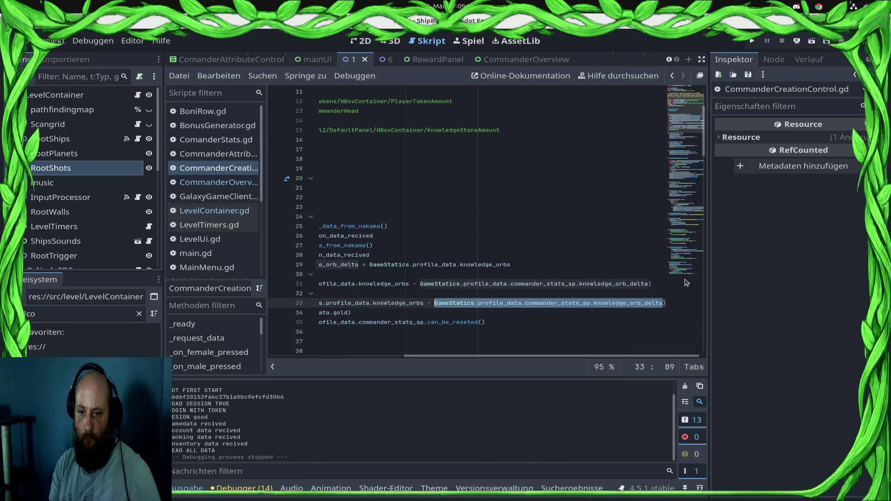
{"action": "key", "text": "BackSpace"}
{"action": "key", "text": "BackSpace"}
{"action": "key", "text": "BackSpace"}
{"action": "key", "text": "Home"}
- Save the script, fix line 33's indent, and launch the game
{"action": "key", "text": "ctrl+s"}
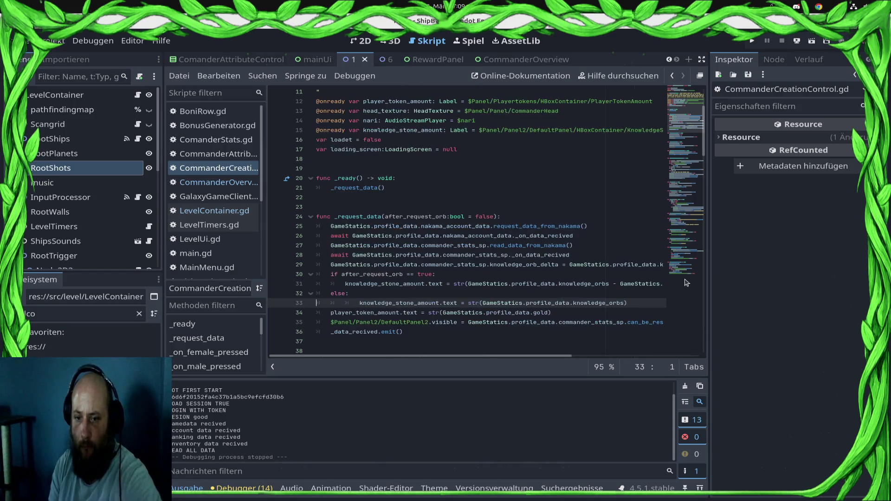
{"action": "key", "text": "Delete"}
{"action": "left_click", "coordinate": [752, 41]}
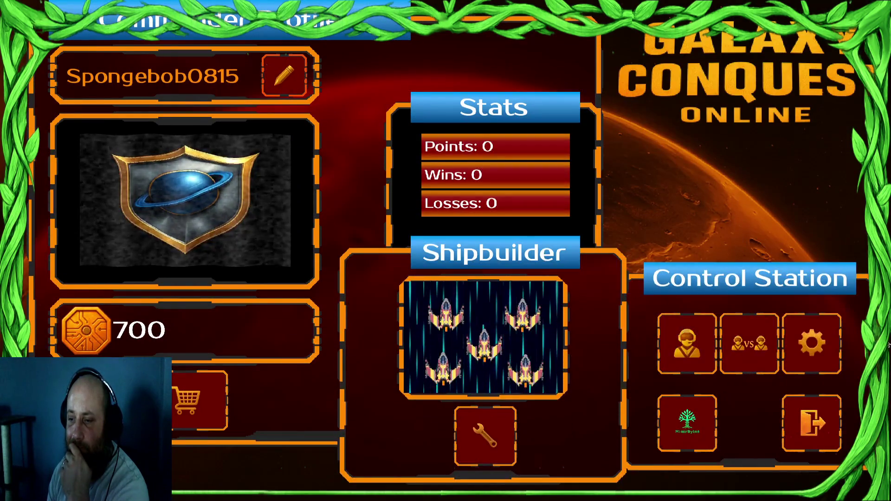
- Spend Knowledge Stones on Ship Damage, Speed and Hitpoints, confirm, and start the Draxal Homesector tutorial
{"action": "left_click", "coordinate": [743, 343]}
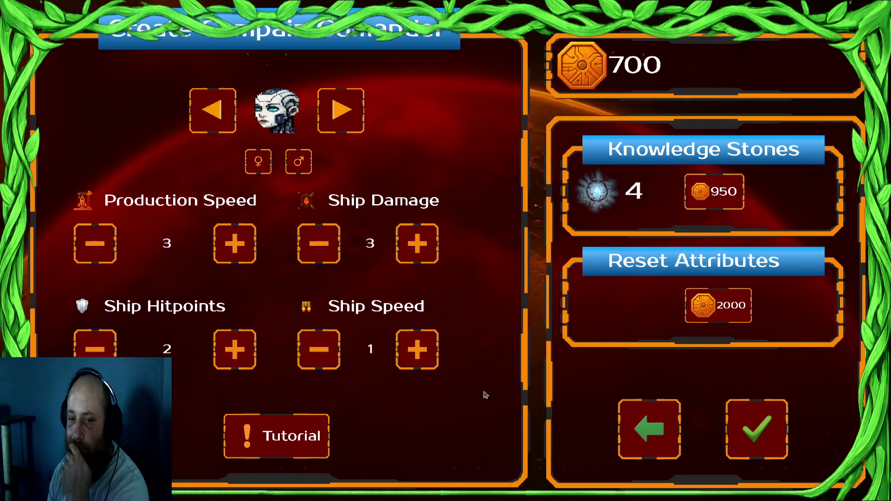
{"action": "left_click", "coordinate": [426, 258]}
{"action": "left_click", "coordinate": [426, 258]}
{"action": "left_click", "coordinate": [426, 258]}
{"action": "left_click", "coordinate": [426, 258]}
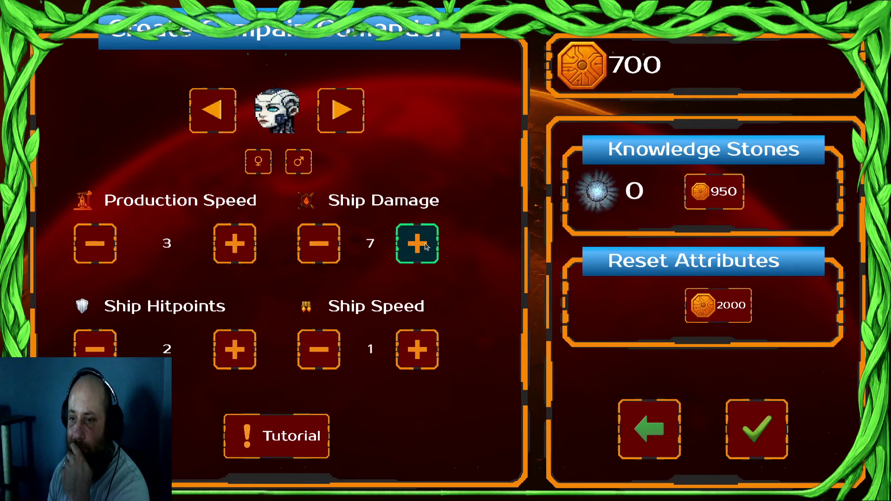
{"action": "left_click", "coordinate": [327, 254]}
{"action": "left_click", "coordinate": [327, 254]}
{"action": "left_click", "coordinate": [326, 253]}
{"action": "left_click", "coordinate": [327, 253]}
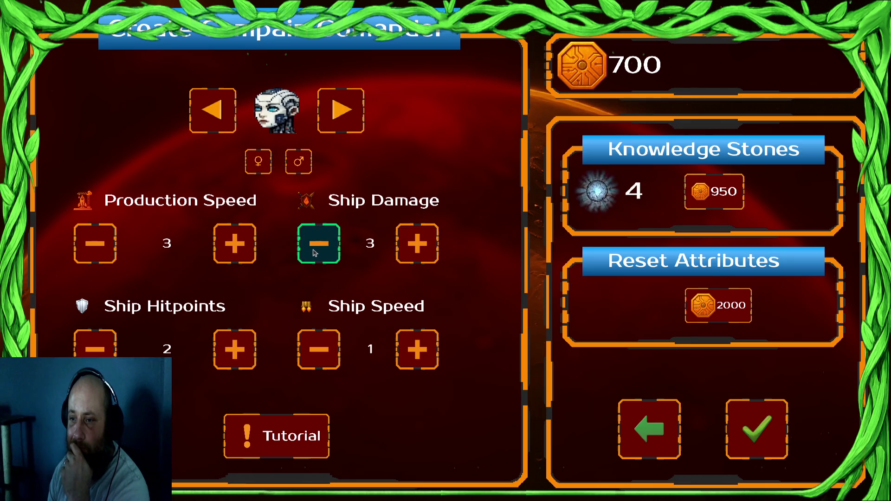
{"action": "left_click", "coordinate": [430, 239]}
{"action": "left_click", "coordinate": [430, 239]}
{"action": "left_click", "coordinate": [417, 349]}
{"action": "left_click", "coordinate": [417, 349]}
{"action": "left_click", "coordinate": [318, 244]}
{"action": "left_click", "coordinate": [235, 349]}
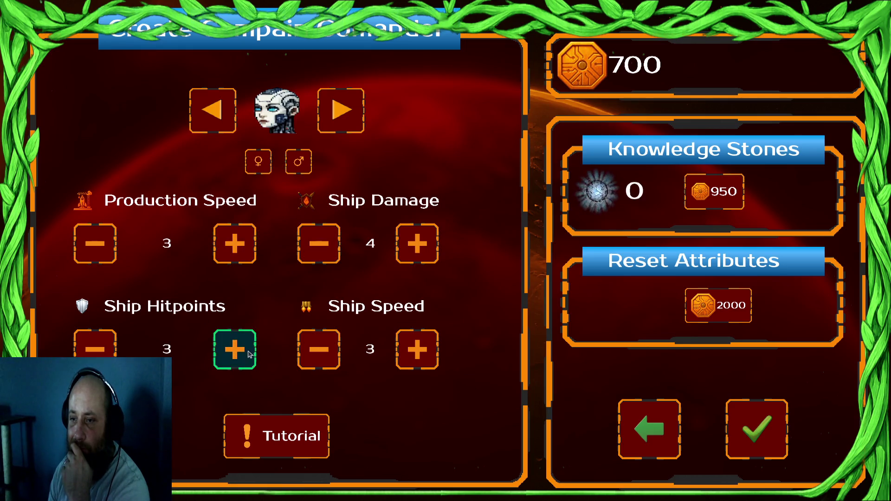
{"action": "left_click", "coordinate": [769, 433]}
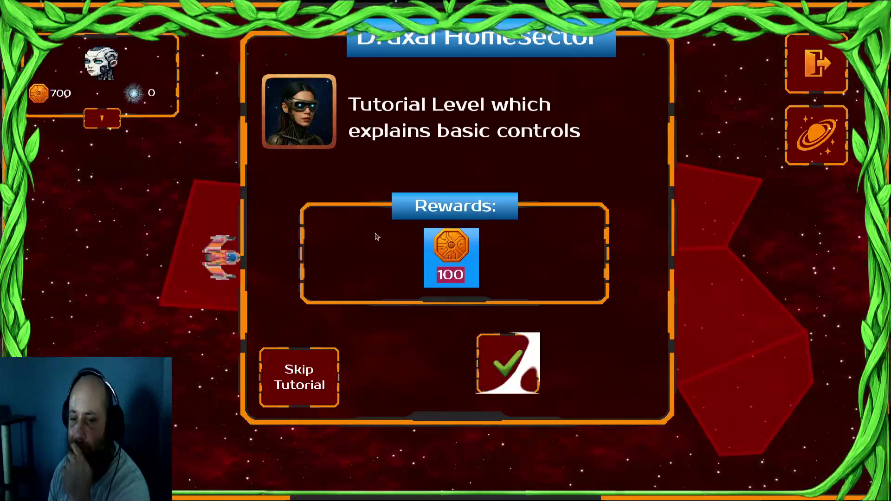
{"action": "left_click", "coordinate": [327, 379]}
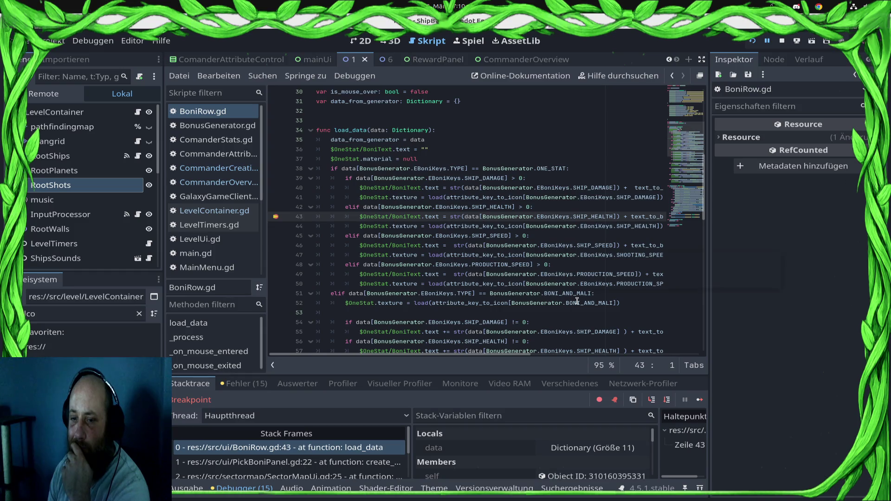
- Step out of load_data to its caller and show the running game's Remote scene tree
{"action": "left_click", "coordinate": [667, 399]}
{"action": "left_click", "coordinate": [667, 399]}
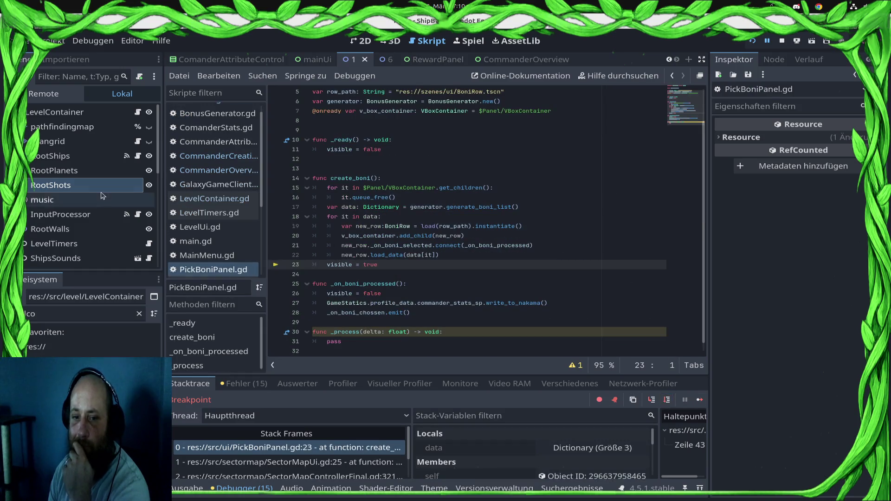
{"action": "left_click", "coordinate": [44, 94]}
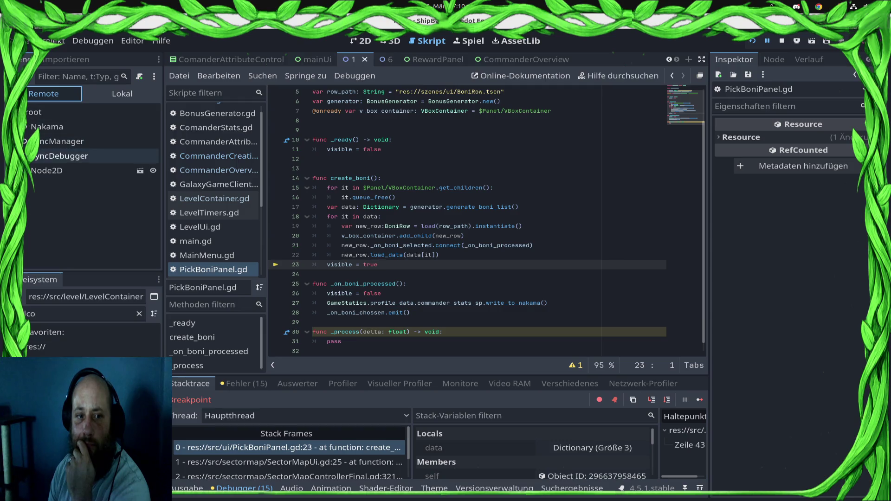
- Expand the remote tree from MainMenu through SubMenues, Camera2D and Sector0 down to the Ui node
{"action": "scroll", "coordinate": [90, 185], "scroll_direction": "down", "scroll_amount": 1}
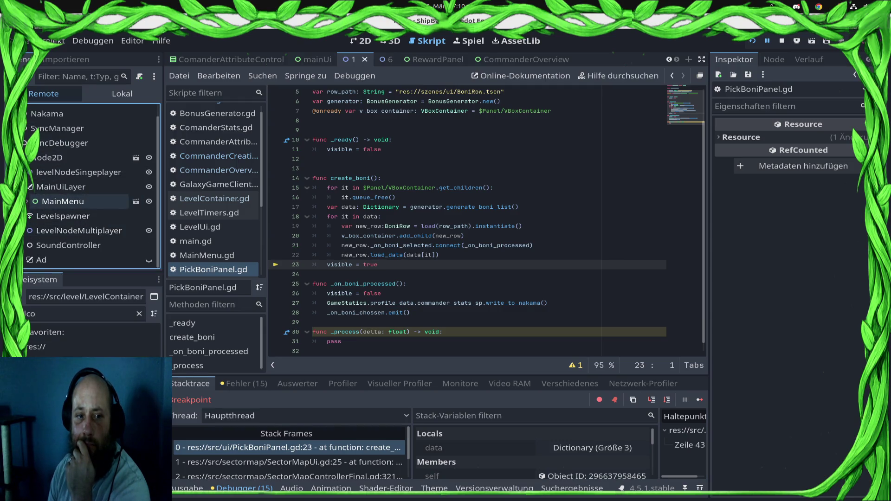
{"action": "key", "text": "Right"}
{"action": "key", "text": "Down"}
{"action": "key", "text": "Down"}
{"action": "key", "text": "Right"}
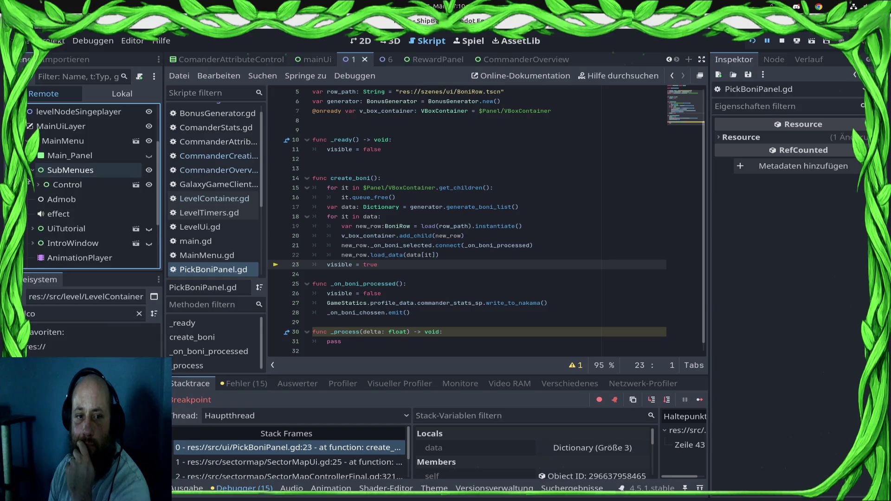
{"action": "key", "text": "Down"}
{"action": "key", "text": "Right"}
{"action": "key", "text": "Down"}
{"action": "key", "text": "Down"}
{"action": "key", "text": "Right"}
{"action": "key", "text": "Down"}
{"action": "key", "text": "Down"}
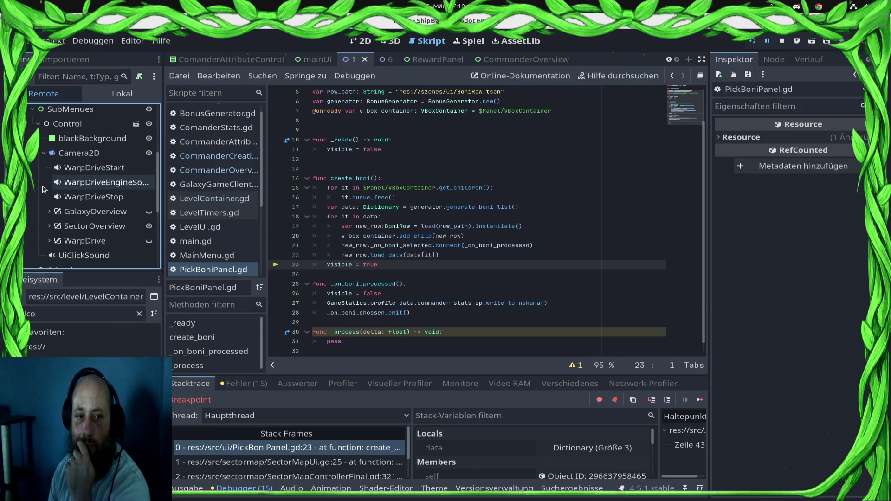
{"action": "key", "text": "Down"}
{"action": "key", "text": "Down"}
{"action": "key", "text": "Down"}
{"action": "key", "text": "Right"}
{"action": "key", "text": "Down"}
{"action": "key", "text": "Right"}
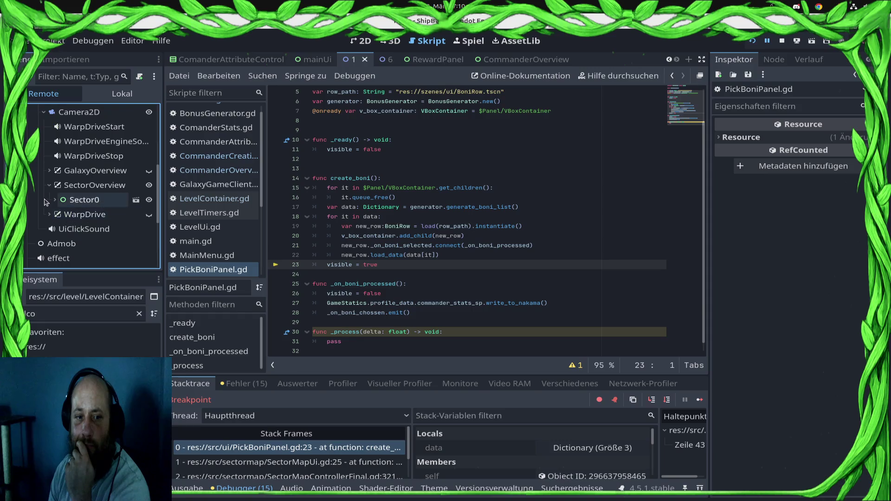
{"action": "key", "text": "Down"}
{"action": "key", "text": "Right"}
{"action": "scroll", "coordinate": [52, 159], "scroll_direction": "down", "scroll_amount": 5}
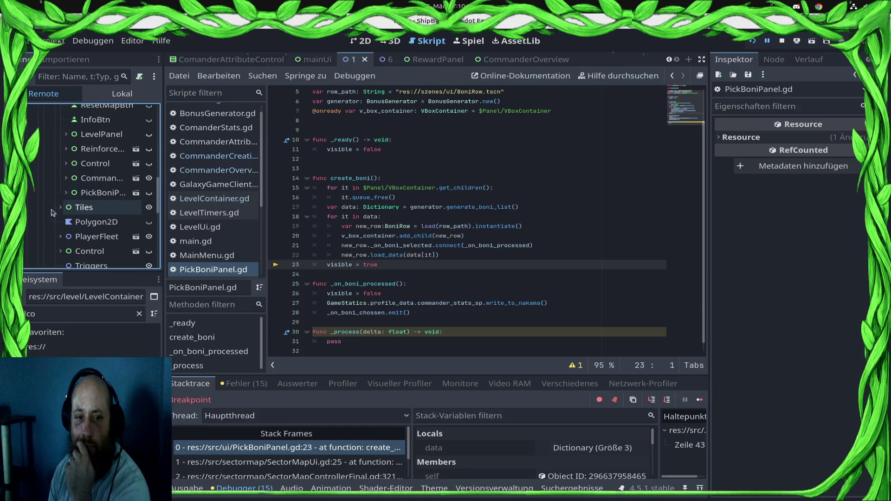
- Expand PickBoniPanel > Panel > VBoxContainer to list its rows, then resume the paused game
{"action": "left_click", "coordinate": [63, 194]}
{"action": "key", "text": "Right"}
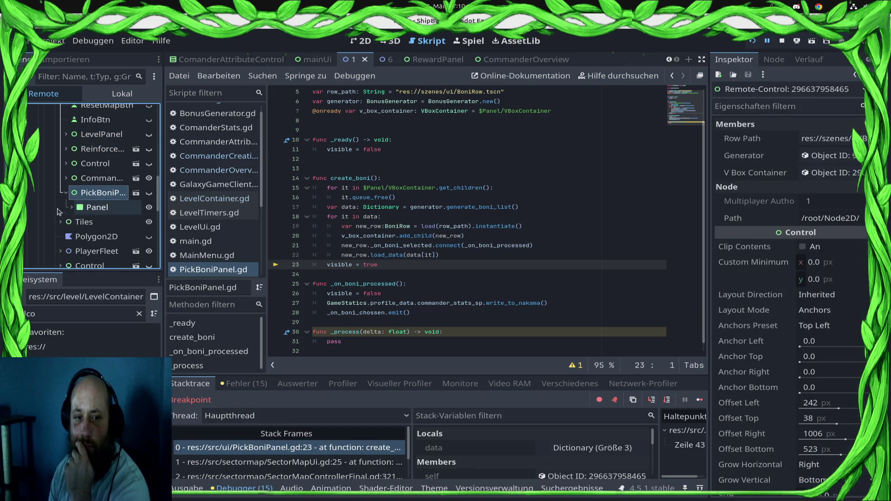
{"action": "left_click", "coordinate": [70, 207]}
{"action": "scroll", "coordinate": [69, 205], "scroll_direction": "down", "scroll_amount": 3}
{"action": "left_click", "coordinate": [77, 140]}
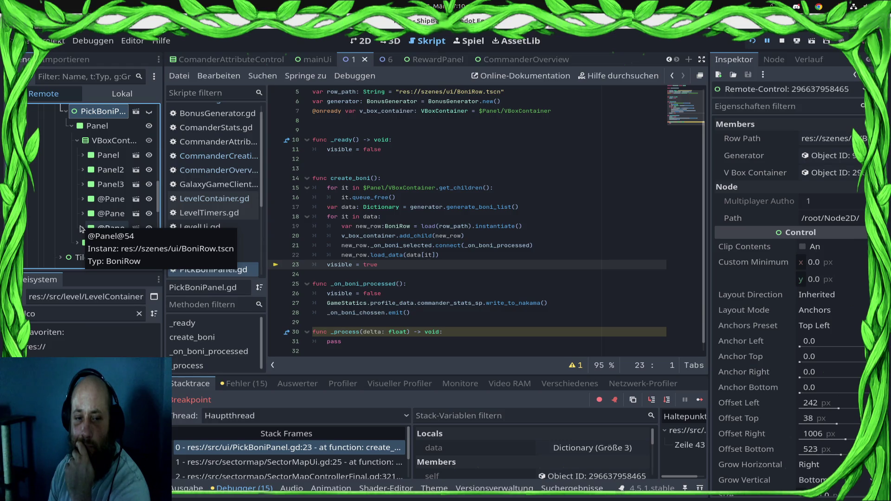
{"action": "left_click", "coordinate": [700, 401]}
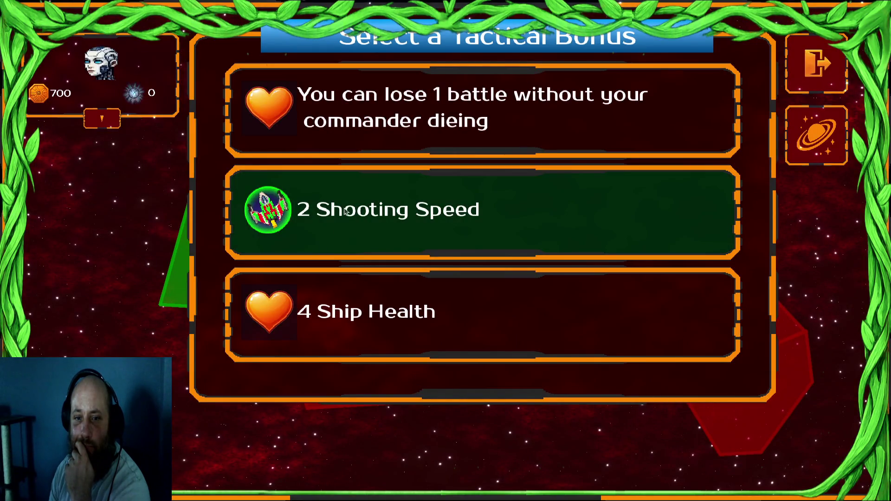
- Expand the commander's stat values, then bring up the Activities overview of open windows
{"action": "left_click", "coordinate": [107, 121]}
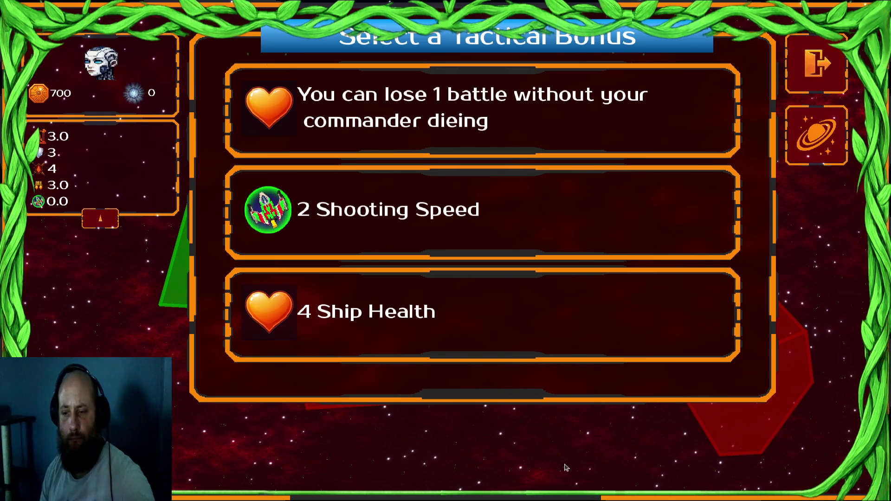
{"action": "key", "text": "super"}
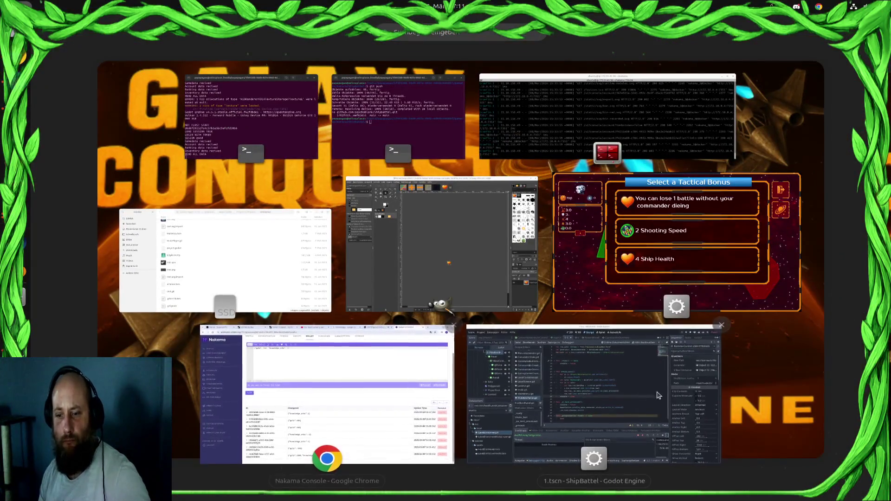
- Back in Godot, expand the first bonus row to inspect its OneStat, BoniTex icon and text label
{"action": "left_click", "coordinate": [583, 368]}
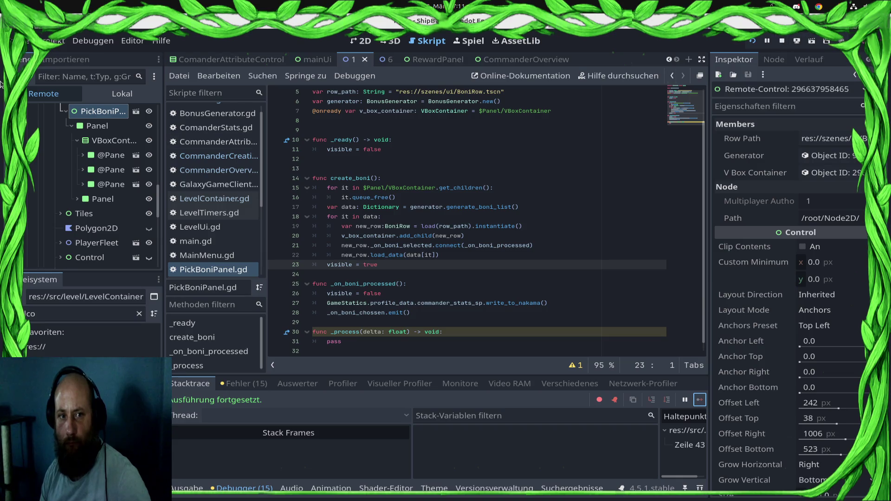
{"action": "left_click", "coordinate": [76, 200]}
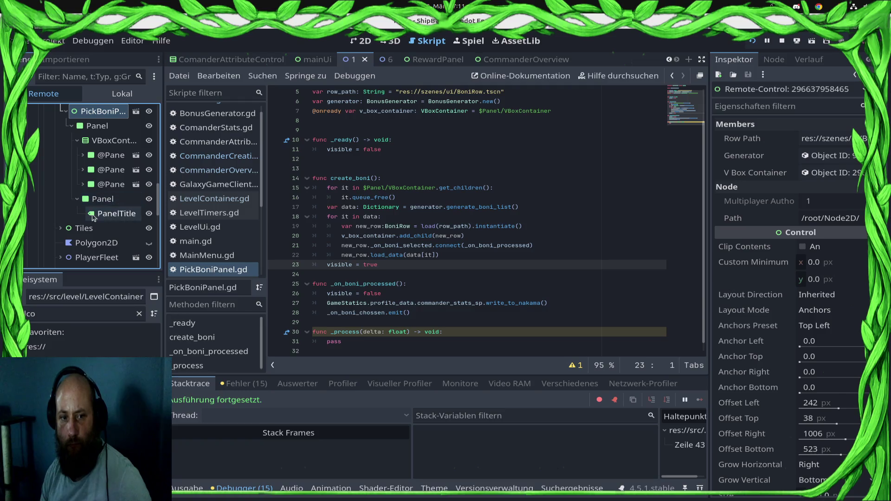
{"action": "left_click", "coordinate": [87, 156]}
{"action": "left_click", "coordinate": [83, 155]}
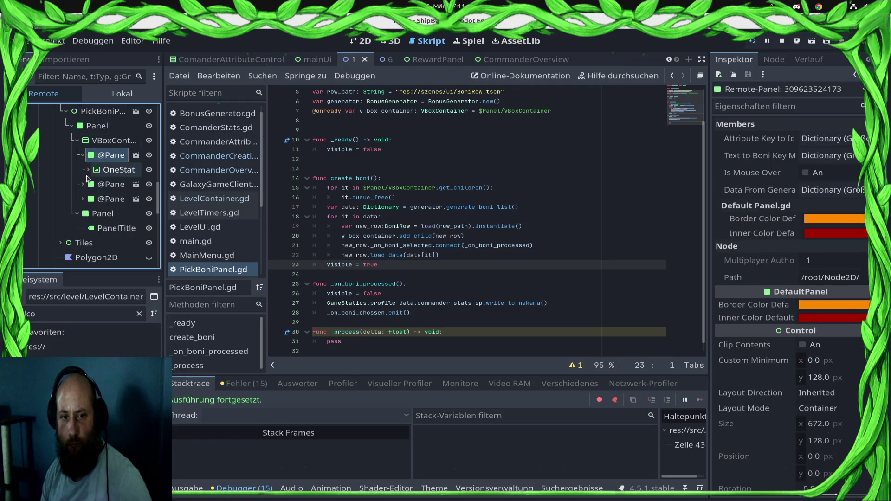
{"action": "left_click", "coordinate": [88, 170]}
{"action": "left_click", "coordinate": [100, 170]}
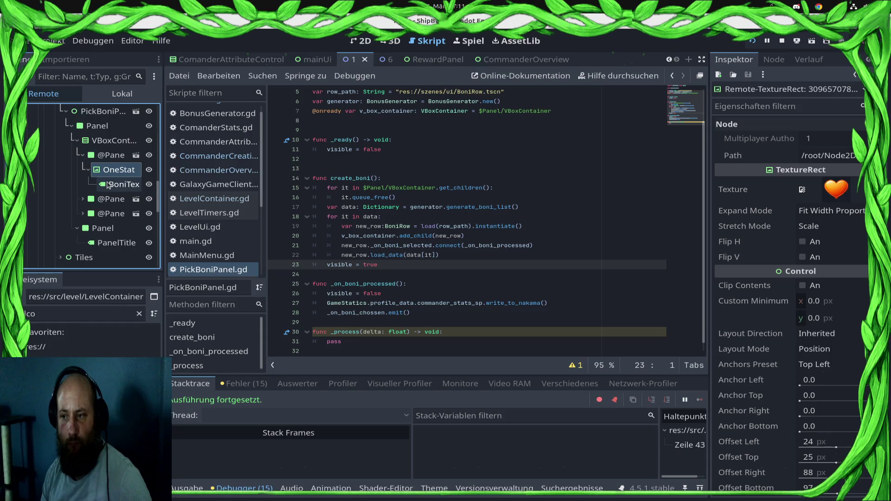
{"action": "left_click", "coordinate": [107, 185]}
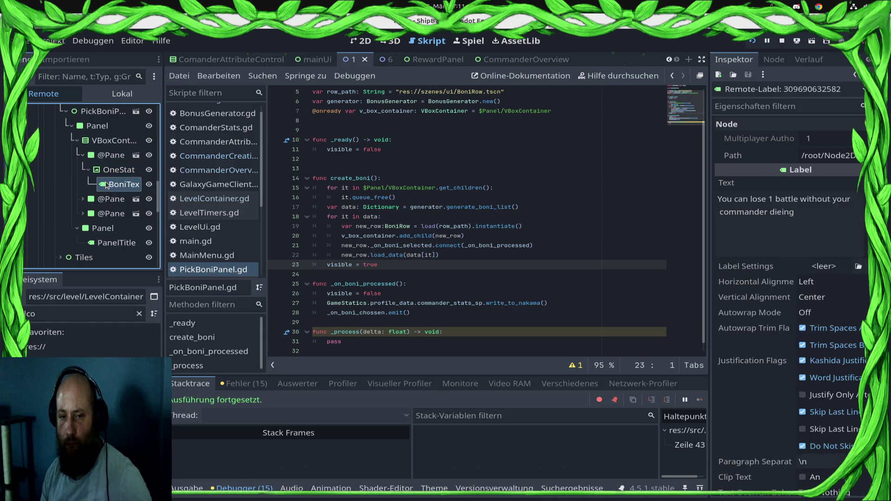
- Inspect the third bonus row's OneStat and stat icon, then stop the running game
{"action": "left_click", "coordinate": [82, 214]}
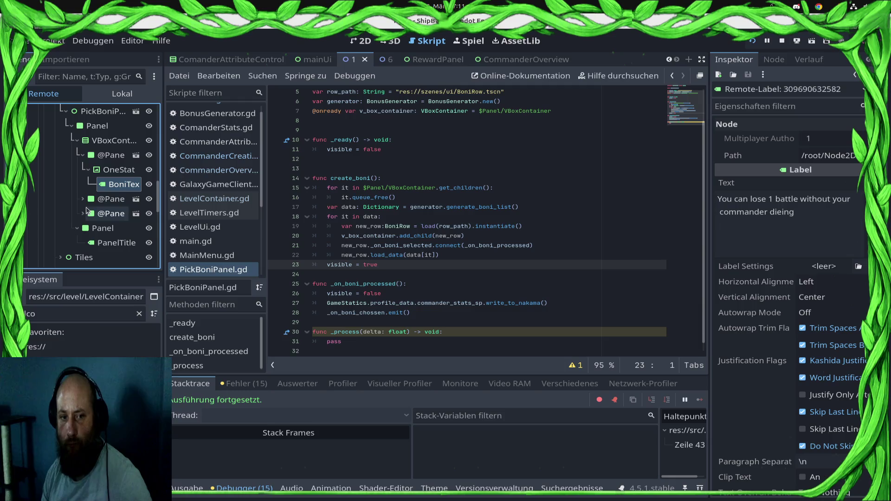
{"action": "left_click", "coordinate": [99, 215]}
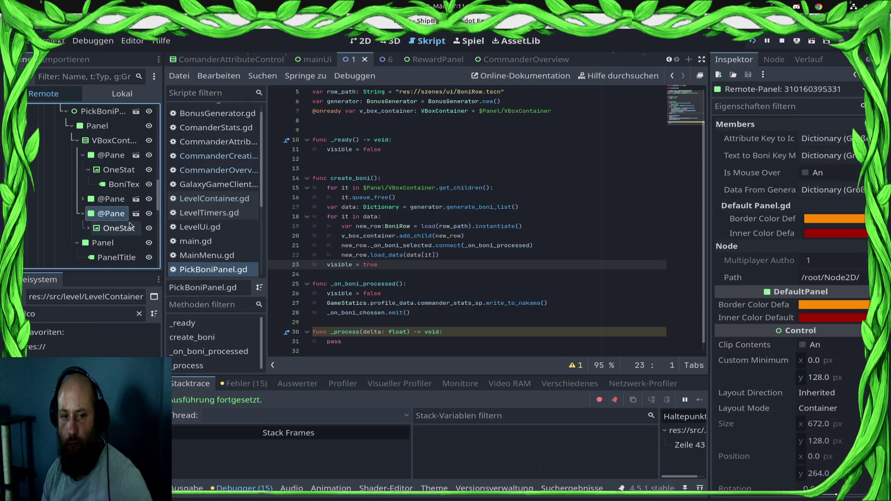
{"action": "left_click", "coordinate": [88, 228]}
{"action": "left_click", "coordinate": [117, 228]}
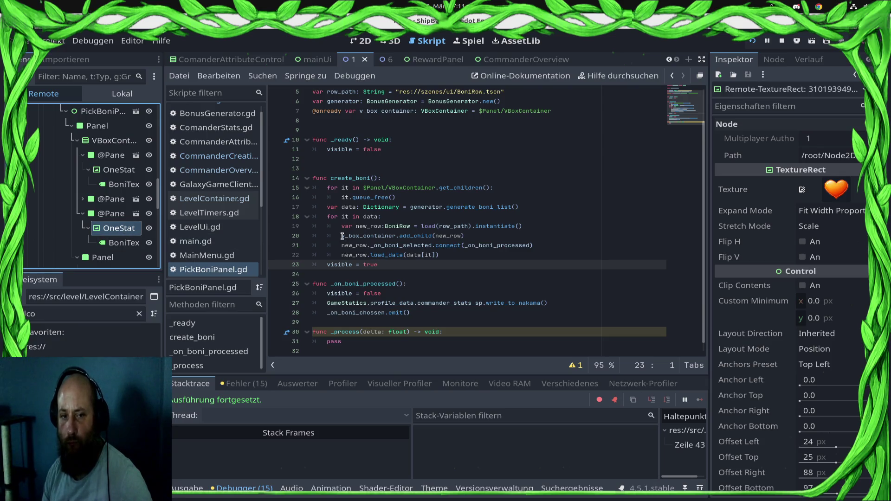
{"action": "left_click", "coordinate": [781, 41]}
{"action": "scroll", "coordinate": [464, 209], "scroll_direction": "up", "scroll_amount": 2}
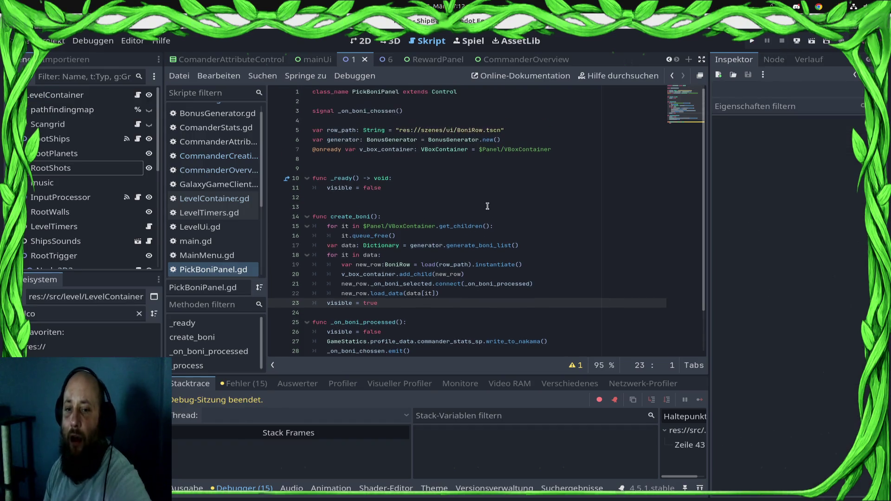
- Place the caret on line 12, then open the BoniRow scene and its BoniRow.gd script
{"action": "left_click", "coordinate": [325, 197]}
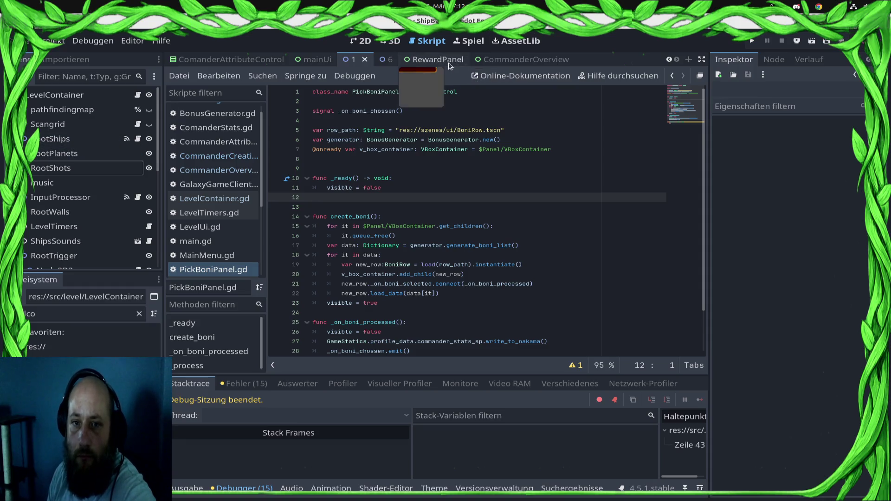
{"action": "scroll", "coordinate": [112, 134], "scroll_direction": "down", "scroll_amount": 5}
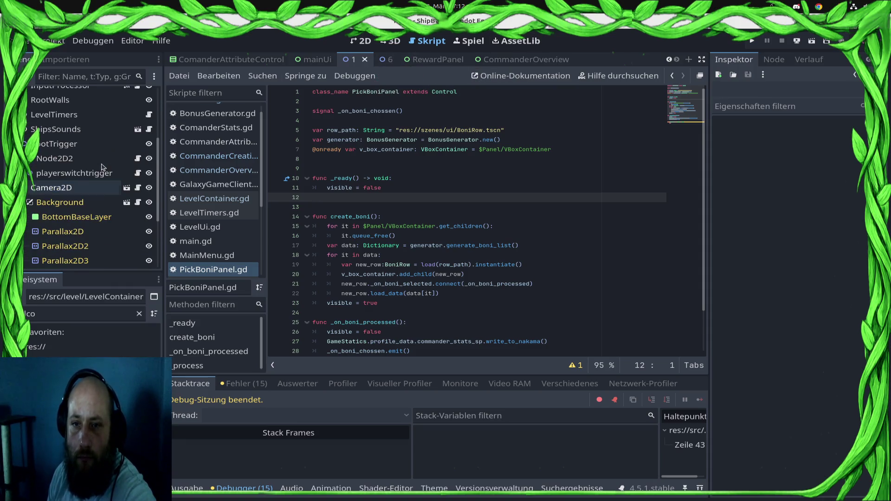
{"action": "scroll", "coordinate": [481, 59], "scroll_direction": "down", "scroll_amount": 5}
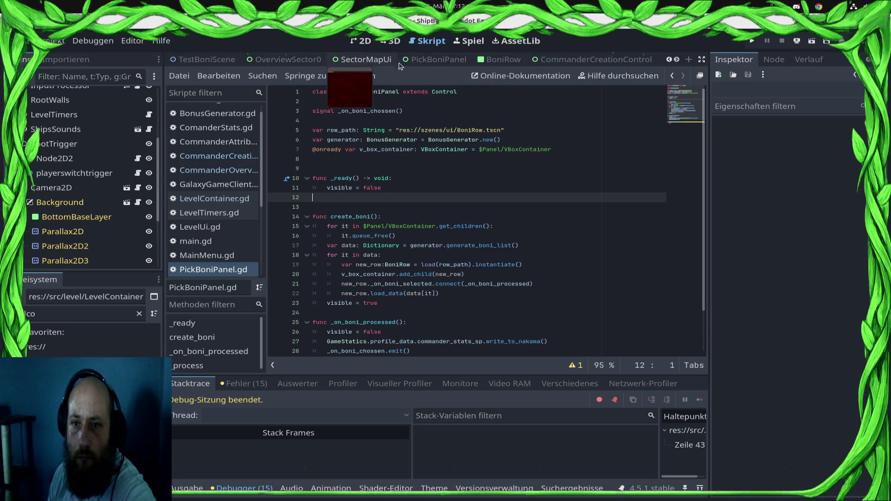
{"action": "left_click", "coordinate": [480, 65]}
{"action": "scroll", "coordinate": [453, 190], "scroll_direction": "down", "scroll_amount": 2}
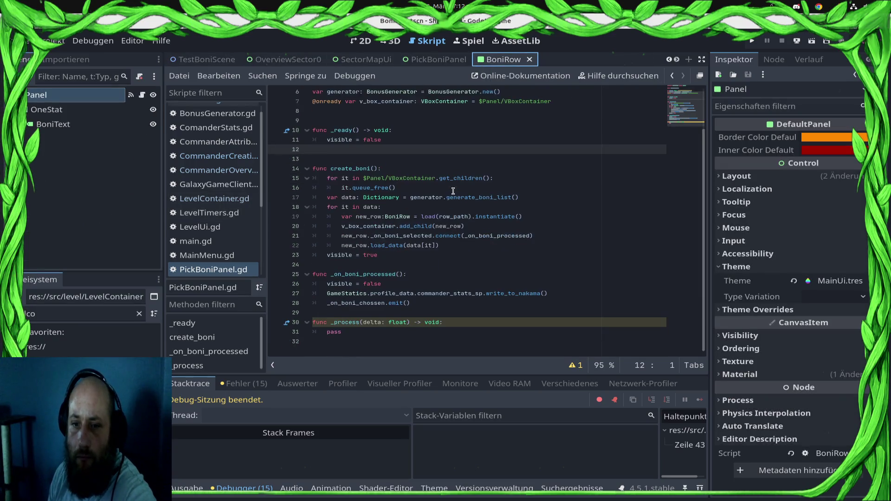
{"action": "left_click", "coordinate": [142, 95]}
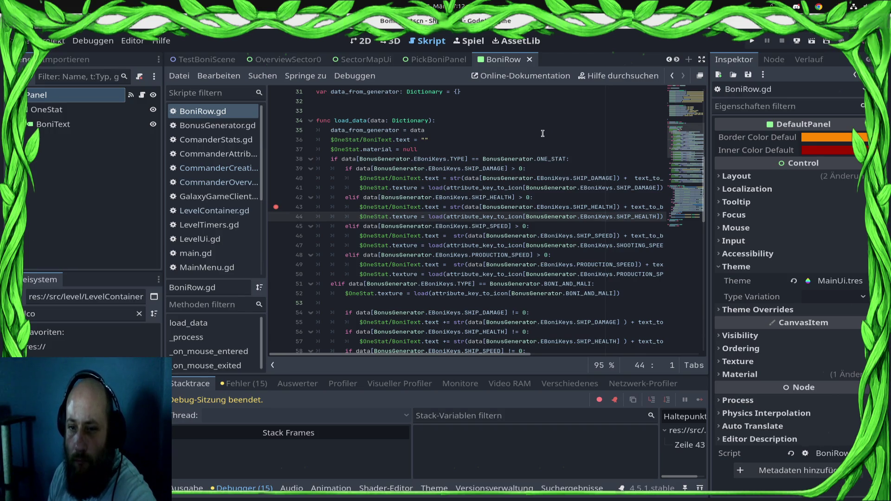
- Highlight SHIP_HEALTH on line 44 and in the icon dictionary, then switch to the PickBoniPanel scene
{"action": "left_click", "coordinate": [655, 215]}
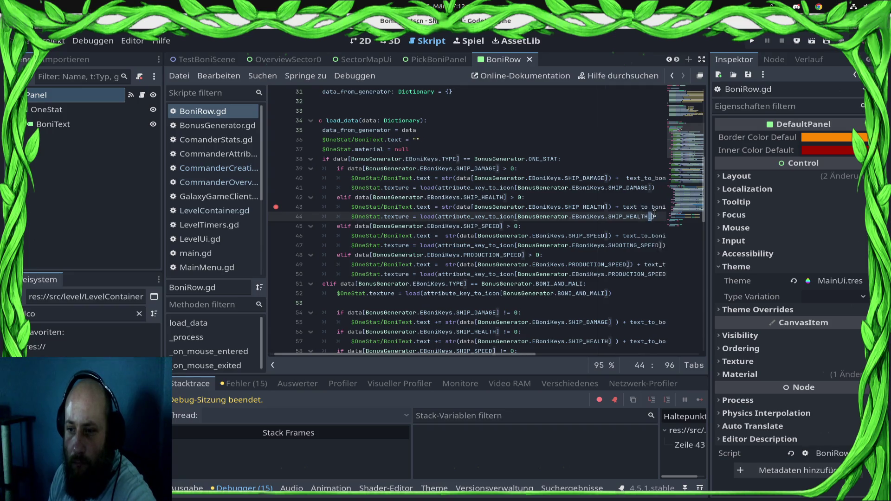
{"action": "double_click", "coordinate": [612, 216]}
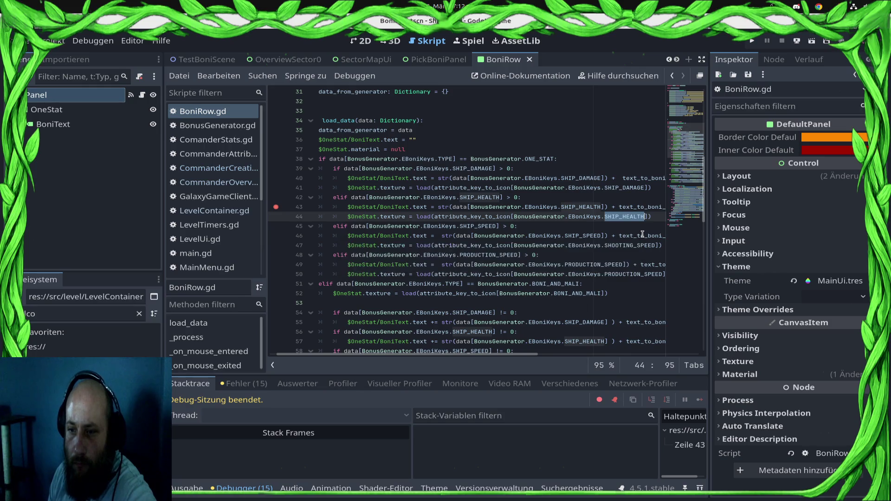
{"action": "scroll", "coordinate": [490, 170], "scroll_direction": "up", "scroll_amount": 10}
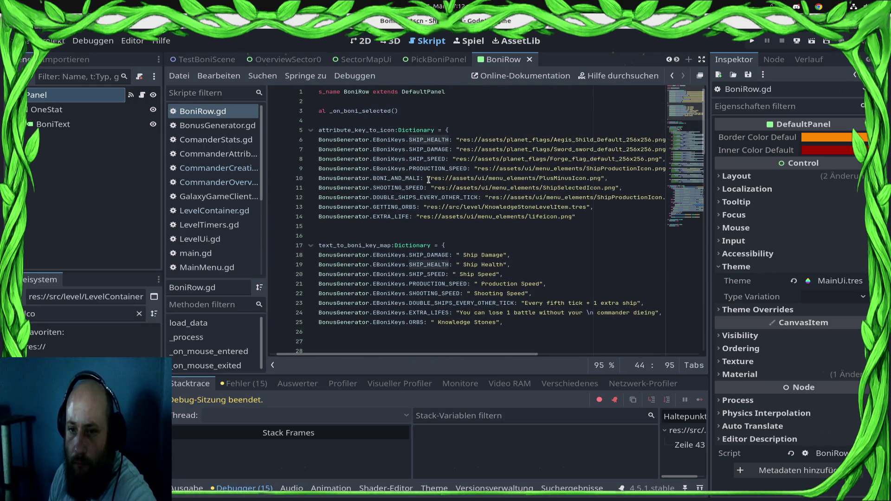
{"action": "double_click", "coordinate": [421, 140]}
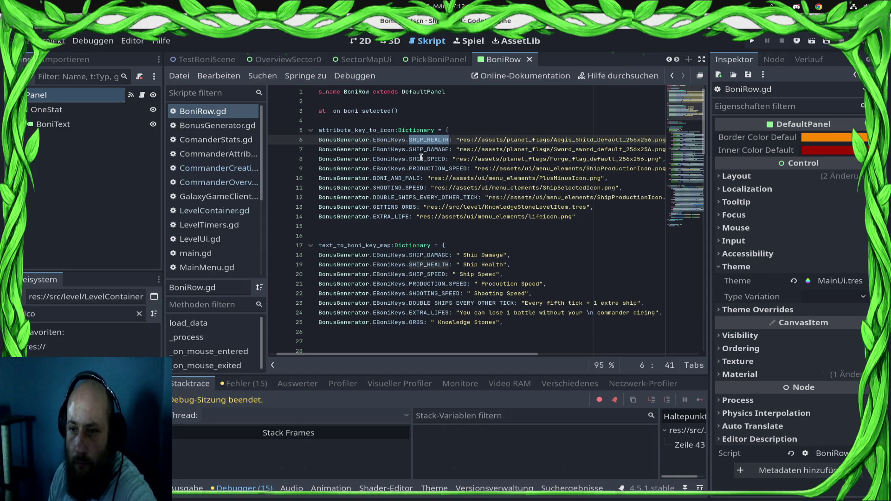
{"action": "scroll", "coordinate": [421, 157], "scroll_direction": "down", "scroll_amount": 10}
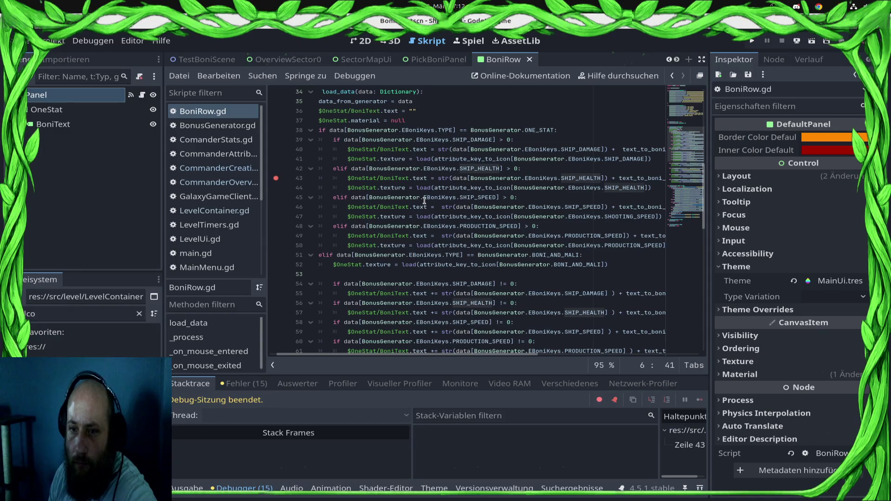
{"action": "mouse_move", "coordinate": [425, 200]}
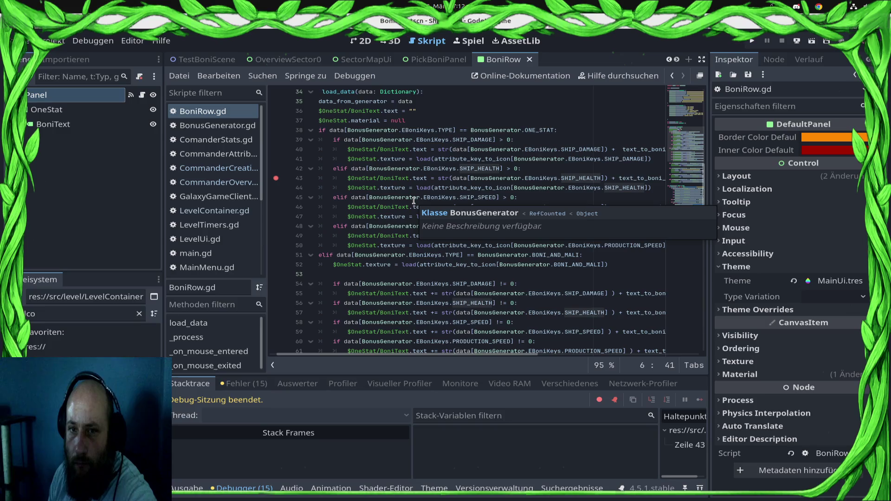
{"action": "left_click", "coordinate": [426, 65]}
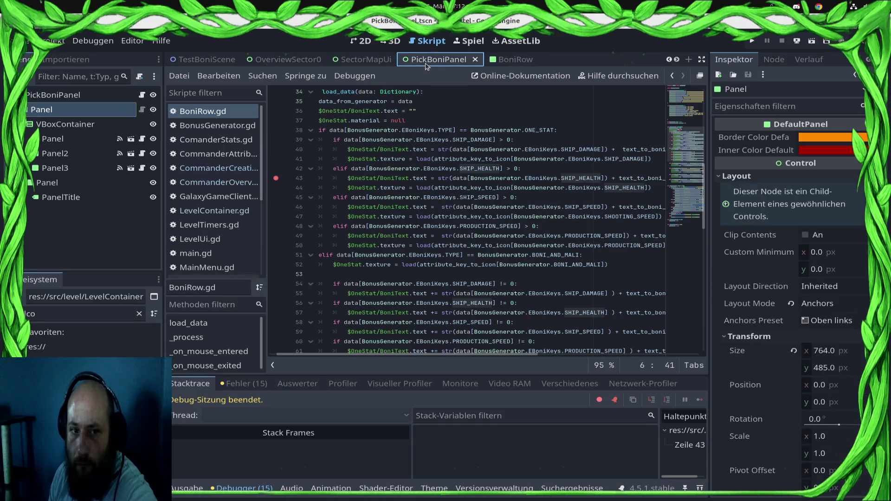
- Delete Panel, Panel2 and Panel3, set a breakpoint on line 42, and save and run the game
{"action": "left_click", "coordinate": [52, 138]}
{"action": "left_click", "coordinate": [72, 173], "text": "shift"}
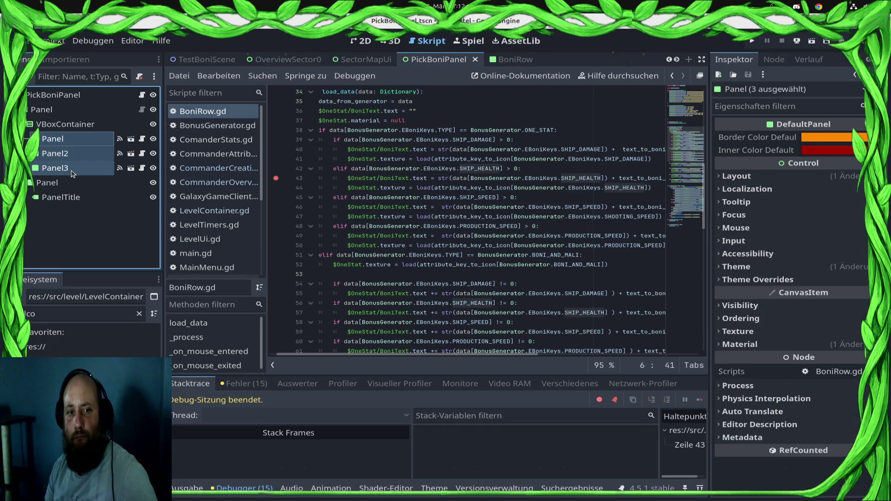
{"action": "right_click", "coordinate": [72, 173]}
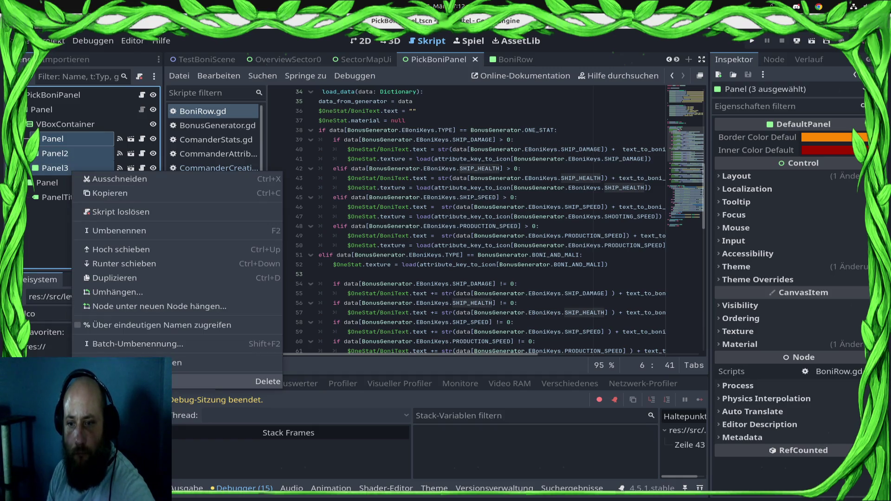
{"action": "key", "text": "Delete"}
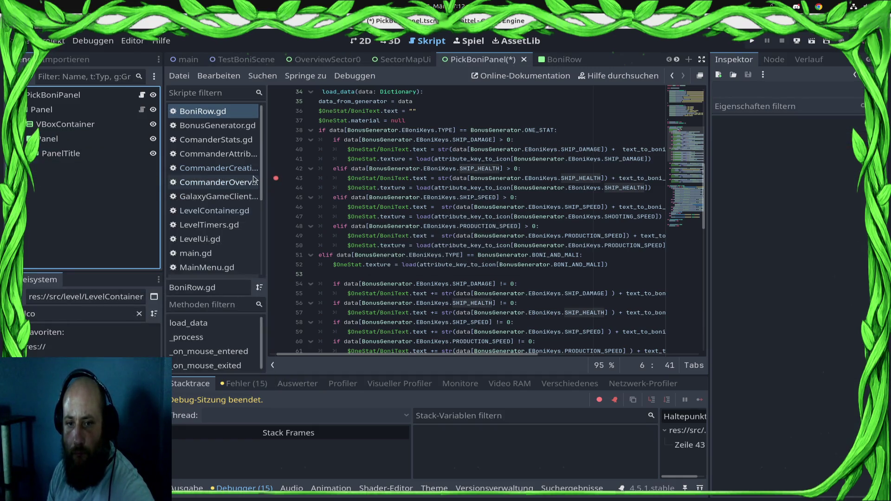
{"action": "left_click", "coordinate": [276, 169]}
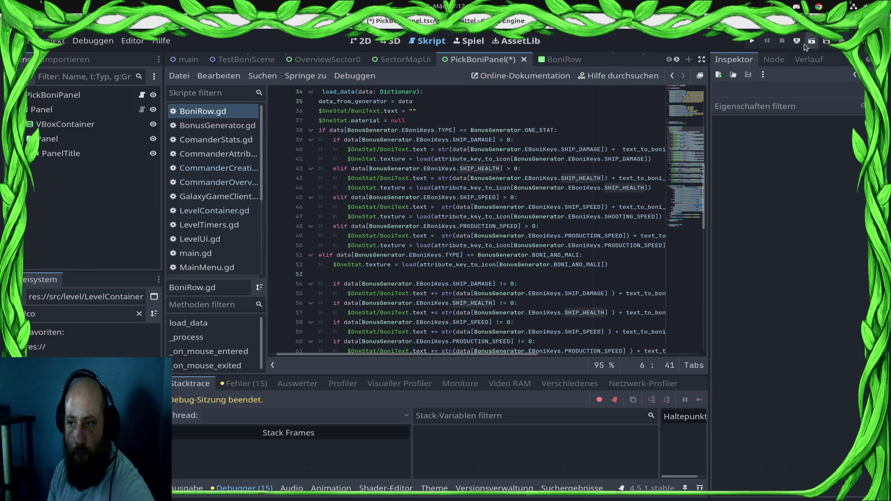
{"action": "left_click", "coordinate": [750, 41]}
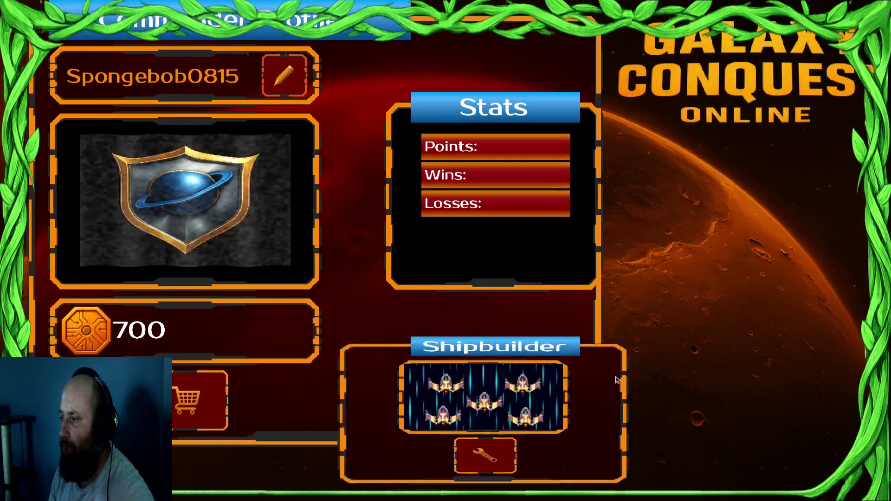
- Open the sector map, expand the commander stats, and back out to the commander profile
{"action": "left_click", "coordinate": [713, 369]}
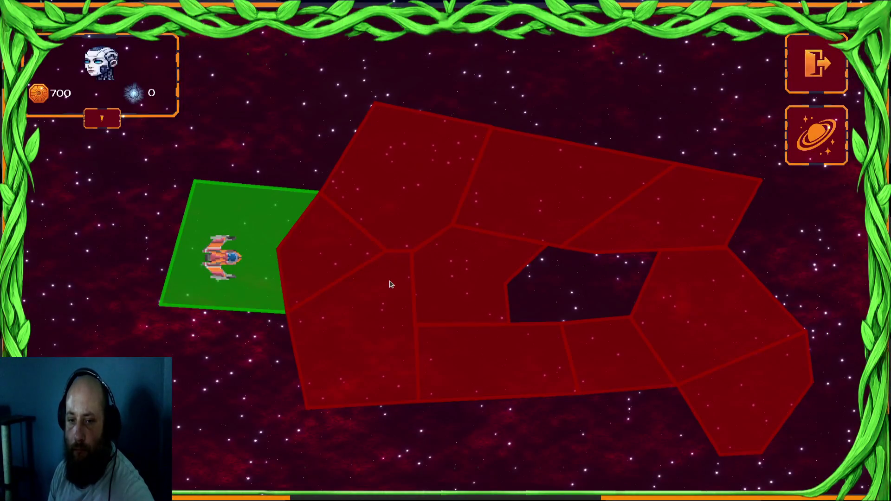
{"action": "left_click", "coordinate": [102, 118]}
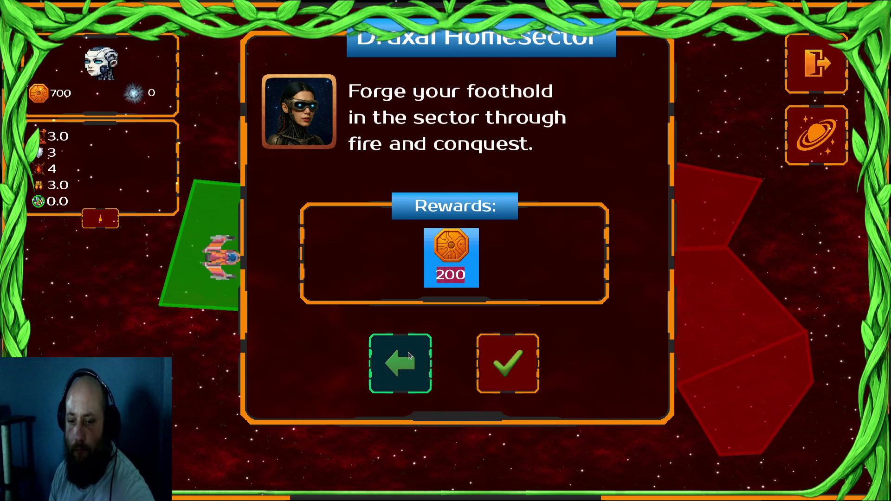
{"action": "left_click", "coordinate": [425, 356]}
{"action": "left_click", "coordinate": [819, 70]}
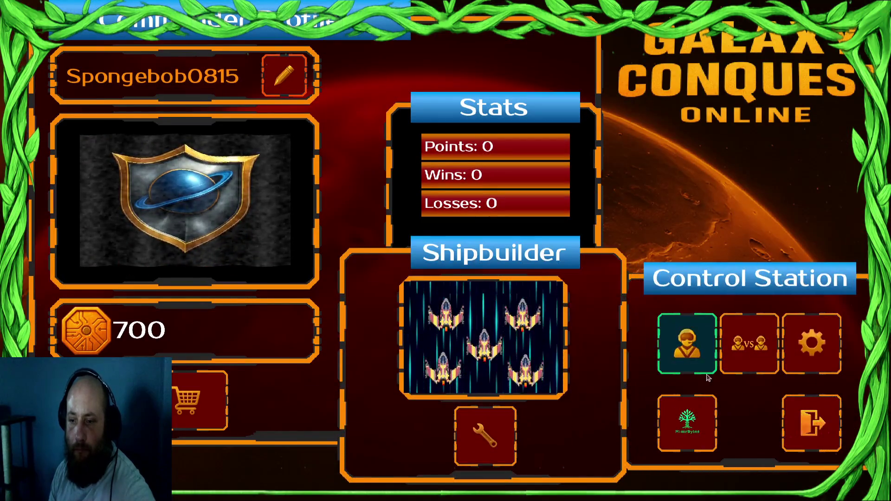
- Pick the adjacent red sector, accept the Draxal Homesector mission, then stop the game with F8
{"action": "left_click", "coordinate": [681, 342]}
{"action": "left_click", "coordinate": [332, 265]}
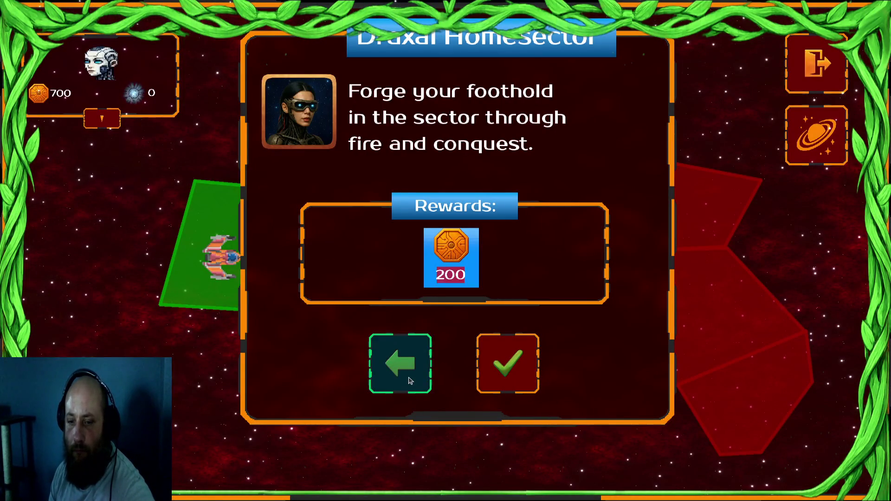
{"action": "left_click", "coordinate": [527, 386]}
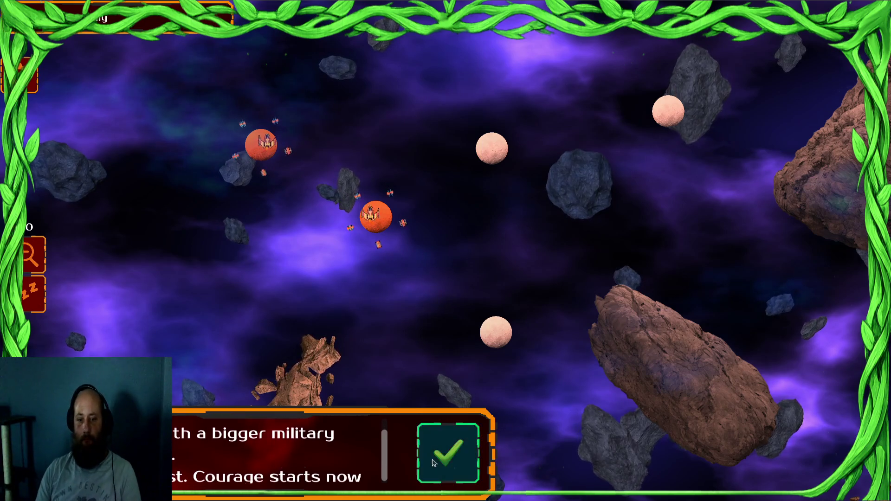
{"action": "left_click", "coordinate": [448, 452]}
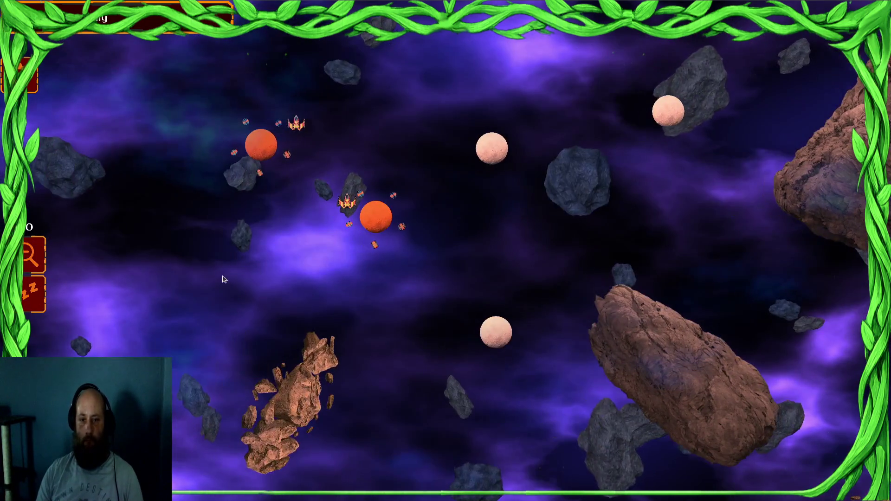
{"action": "key", "text": "F8"}
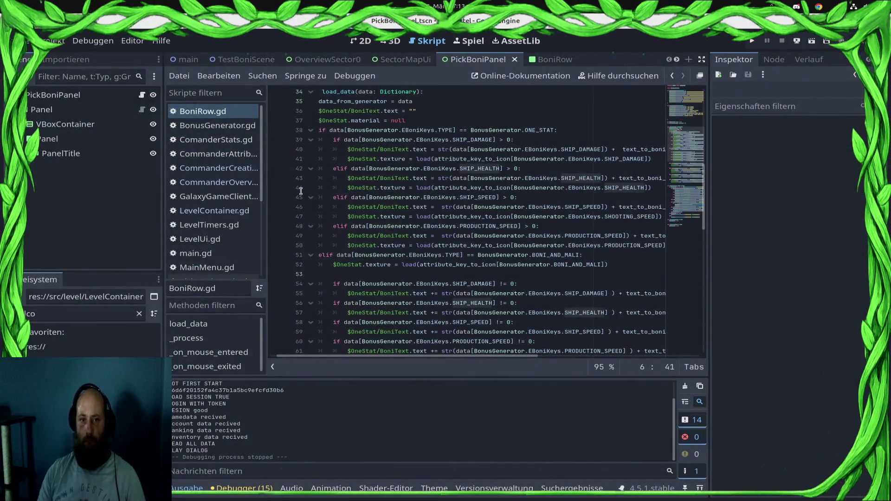
- Open CommanderCreation.gd, then the OverviewSector0 scene and Sector0's attached script
{"action": "left_click", "coordinate": [214, 168]}
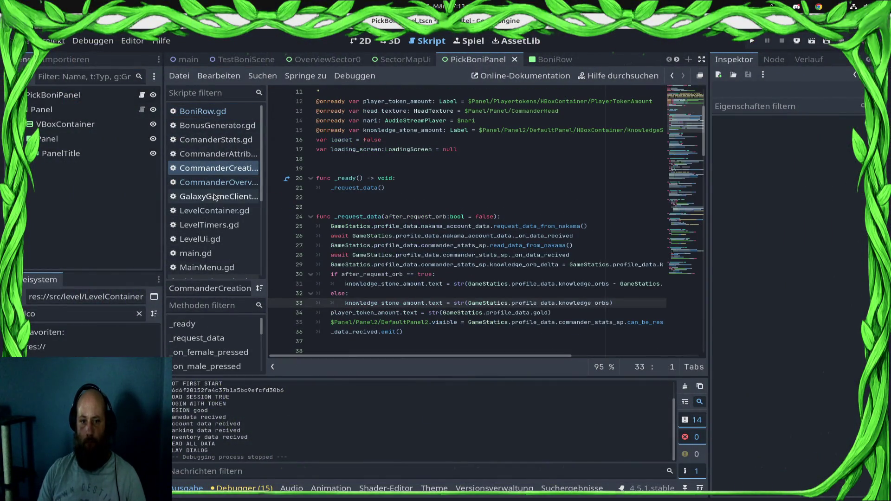
{"action": "left_click", "coordinate": [325, 60]}
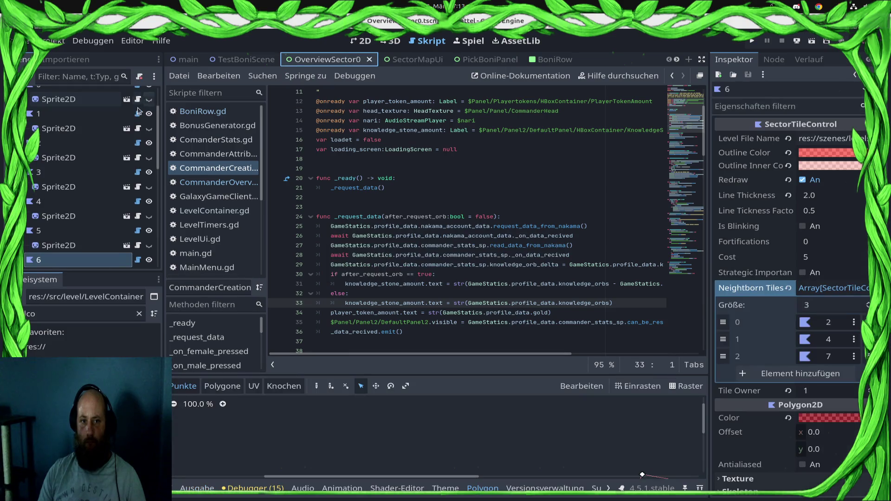
{"action": "scroll", "coordinate": [137, 110], "scroll_direction": "up", "scroll_amount": 3}
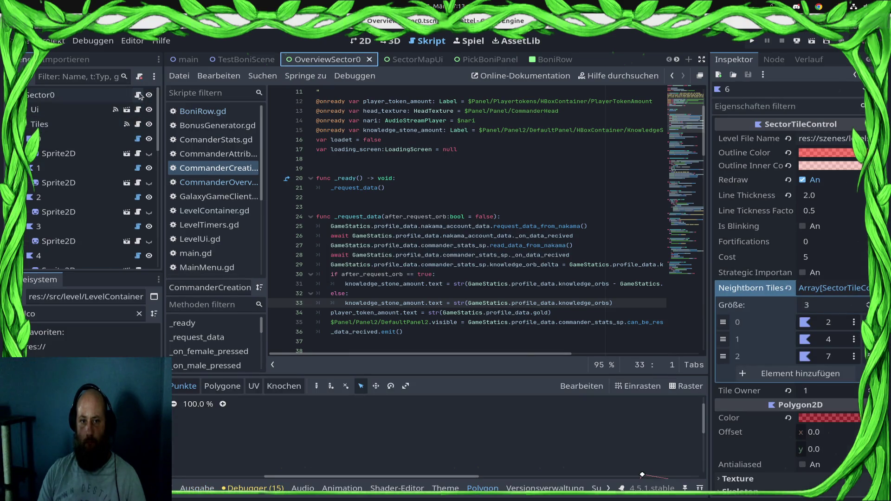
{"action": "left_click", "coordinate": [139, 95]}
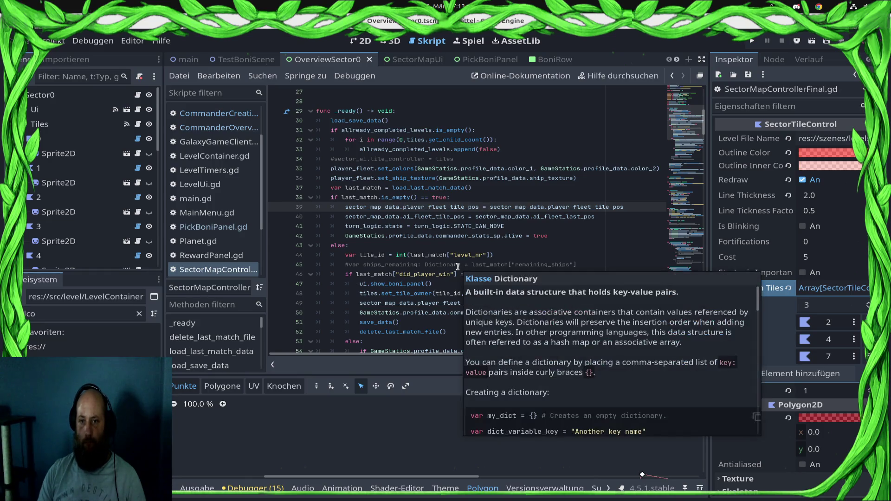
- Scroll through _ready in SectorMapControllerFinal.gd and run the project again
{"action": "scroll", "coordinate": [458, 266], "scroll_direction": "down", "scroll_amount": 5}
{"action": "scroll", "coordinate": [458, 266], "scroll_direction": "down", "scroll_amount": 2}
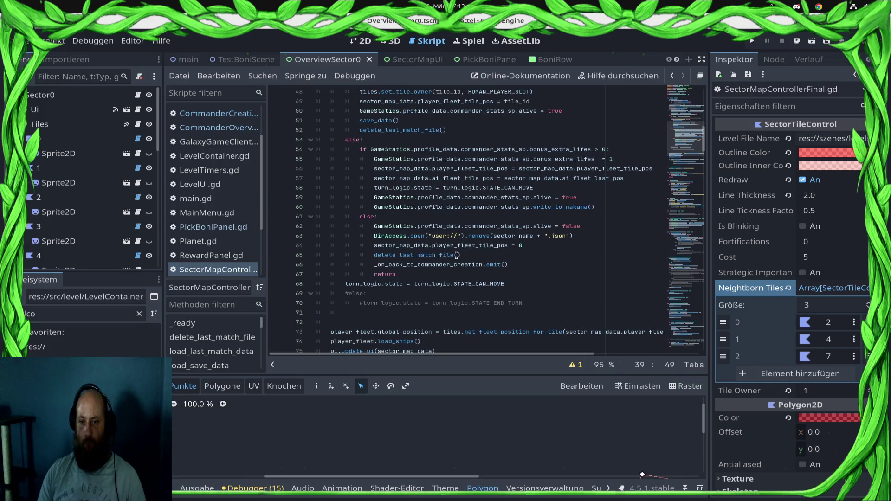
{"action": "scroll", "coordinate": [457, 239], "scroll_direction": "down", "scroll_amount": 3}
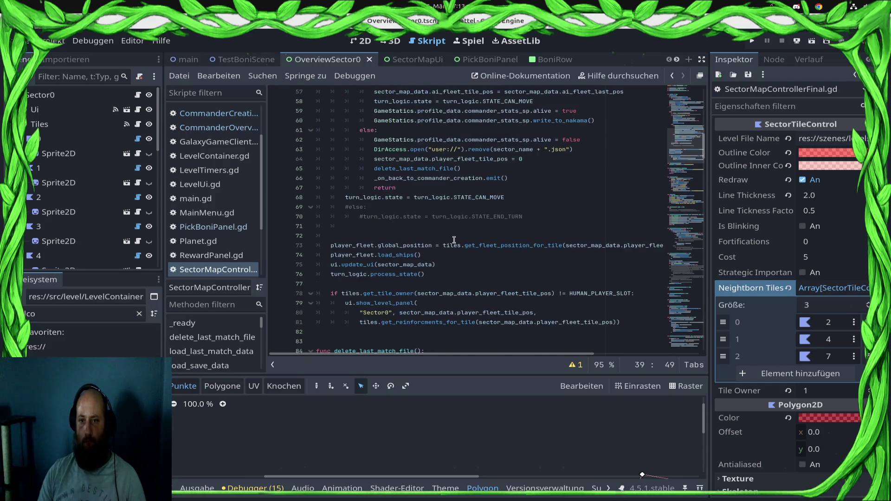
{"action": "scroll", "coordinate": [454, 240], "scroll_direction": "up", "scroll_amount": 2}
{"action": "scroll", "coordinate": [454, 239], "scroll_direction": "up", "scroll_amount": 4}
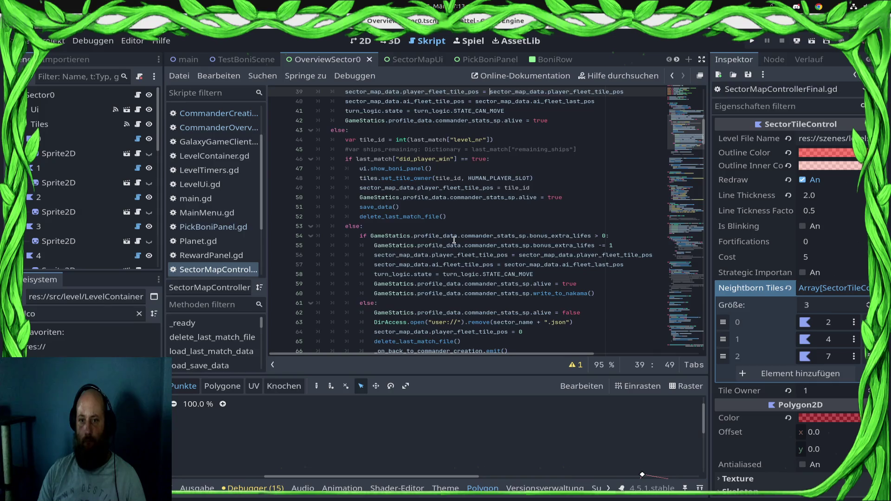
{"action": "scroll", "coordinate": [452, 240], "scroll_direction": "down", "scroll_amount": 3}
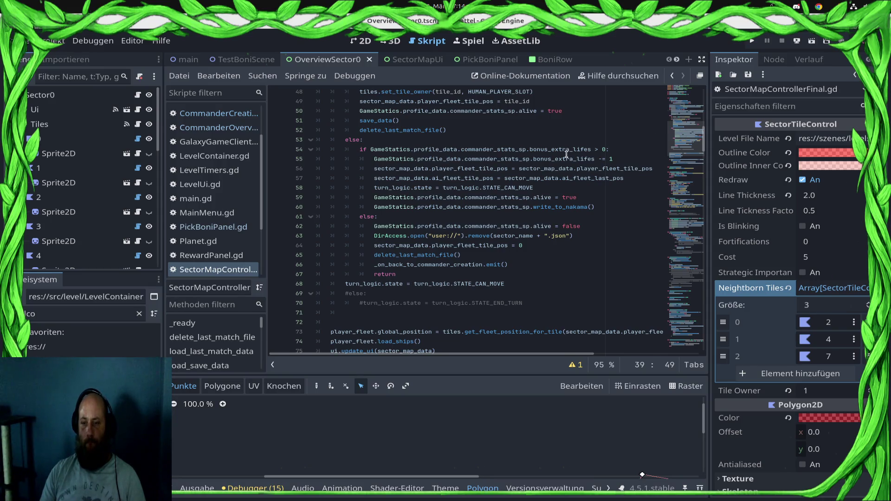
{"action": "left_click", "coordinate": [752, 43]}
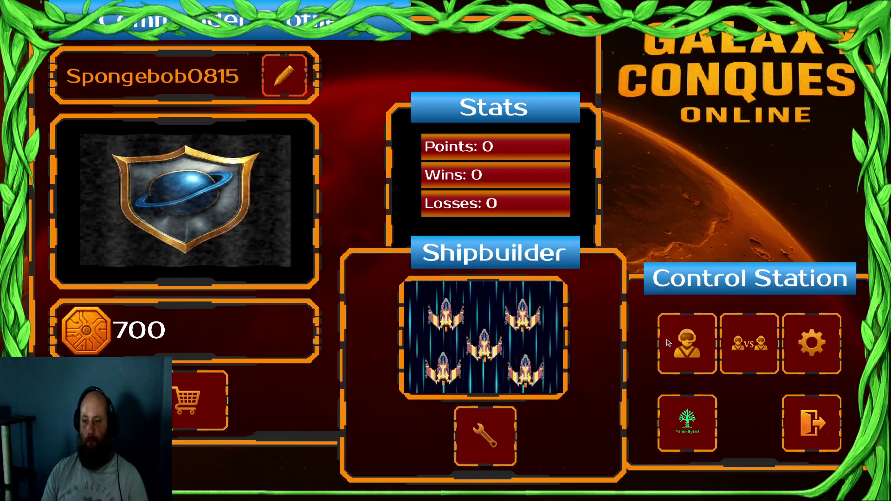
- Enter the campaign sector map, dismiss the advisor, and send the orange-planet ships to the pale planet
{"action": "left_click", "coordinate": [662, 352]}
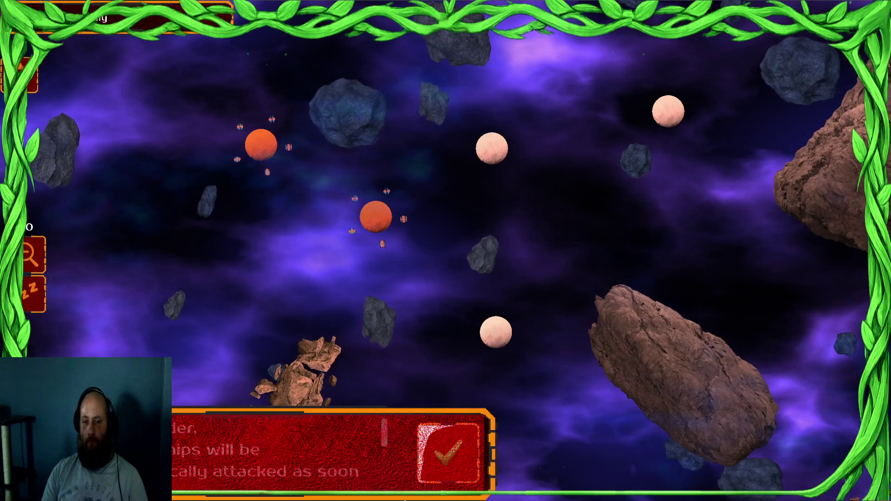
{"action": "left_click", "coordinate": [447, 453]}
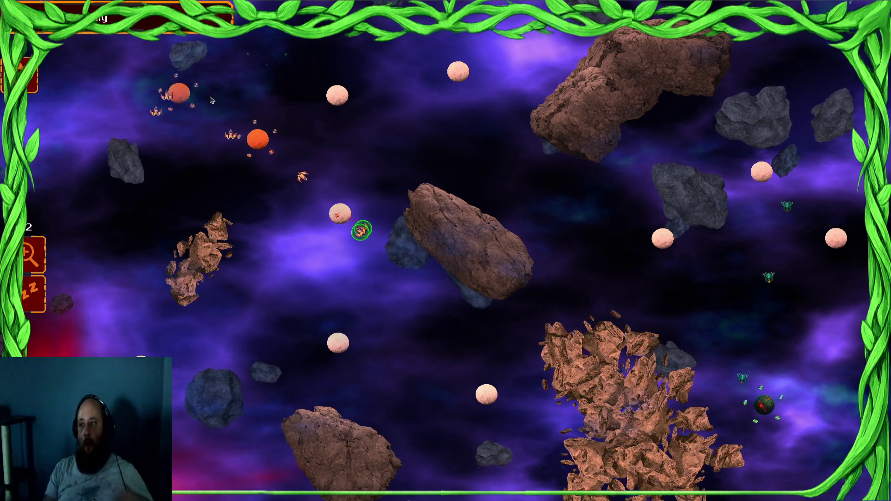
{"action": "left_click_drag", "start_coordinate": [221, 135], "coordinate": [321, 135]}
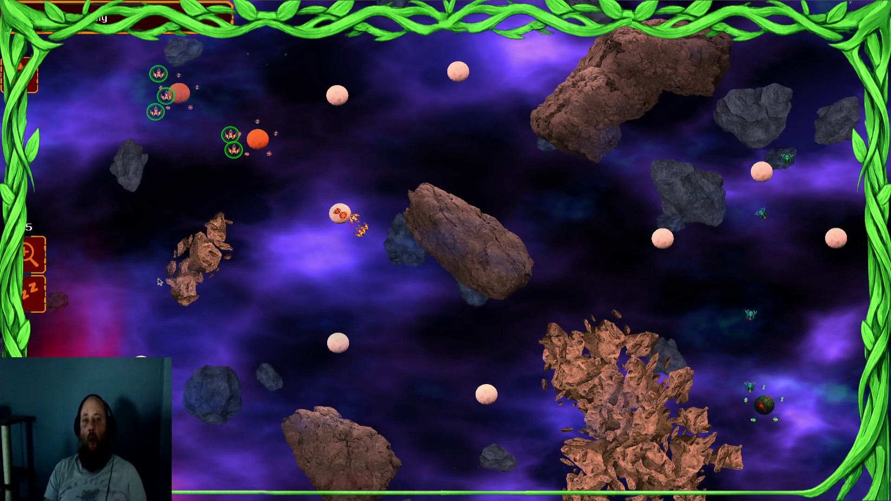
{"action": "left_click_drag", "start_coordinate": [179, 135], "coordinate": [172, 227]}
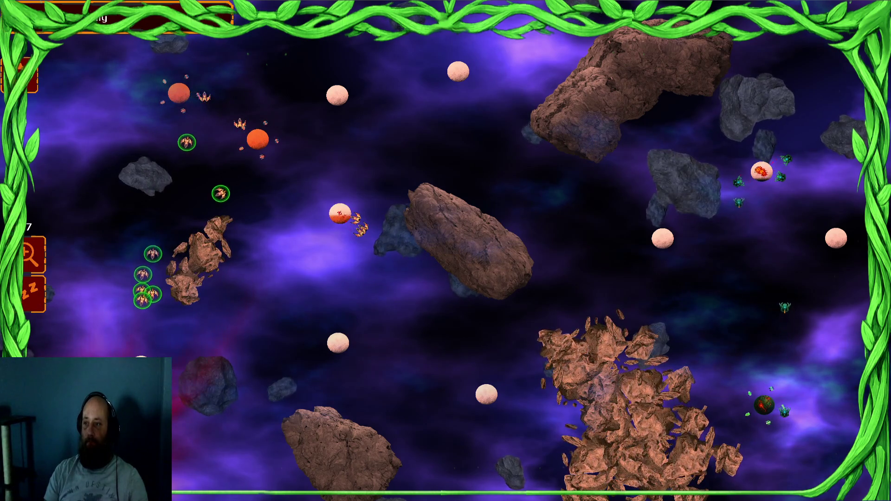
{"action": "mouse_move", "coordinate": [269, 88]}
{"action": "left_mouse_down"}
{"action": "mouse_move", "coordinate": [222, 83]}
{"action": "mouse_move", "coordinate": [197, 108]}
{"action": "left_mouse_up"}
{"action": "right_click", "coordinate": [335, 97]}
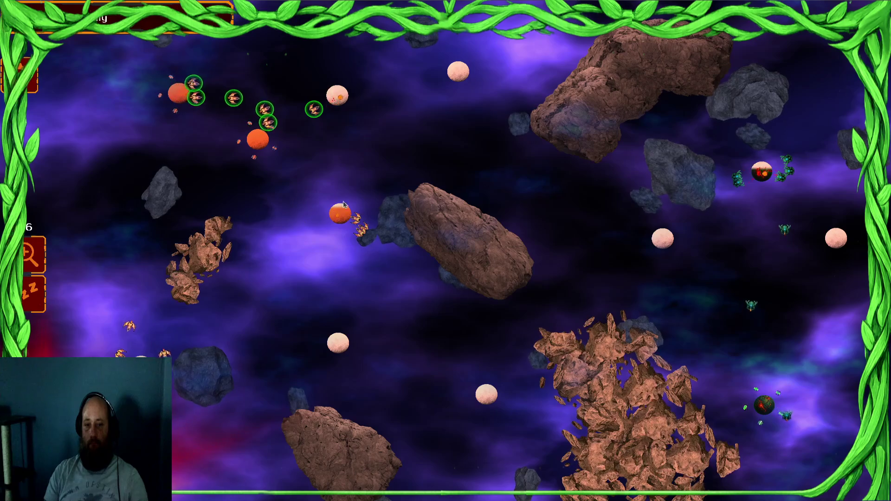
- Gather about 20 ships from the central and lower-middle planets and send them to the white planet
{"action": "left_click_drag", "start_coordinate": [194, 98], "coordinate": [279, 176]}
{"action": "mouse_move", "coordinate": [383, 232]}
{"action": "left_mouse_down"}
{"action": "mouse_move", "coordinate": [72, 184]}
{"action": "mouse_move", "coordinate": [95, 215]}
{"action": "mouse_move", "coordinate": [92, 247]}
{"action": "left_mouse_up"}
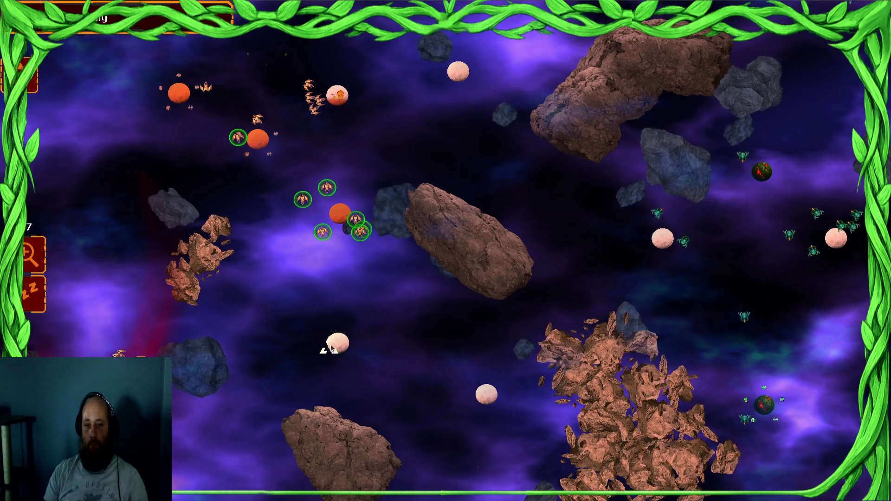
{"action": "left_click_drag", "start_coordinate": [258, 51], "coordinate": [371, 79]}
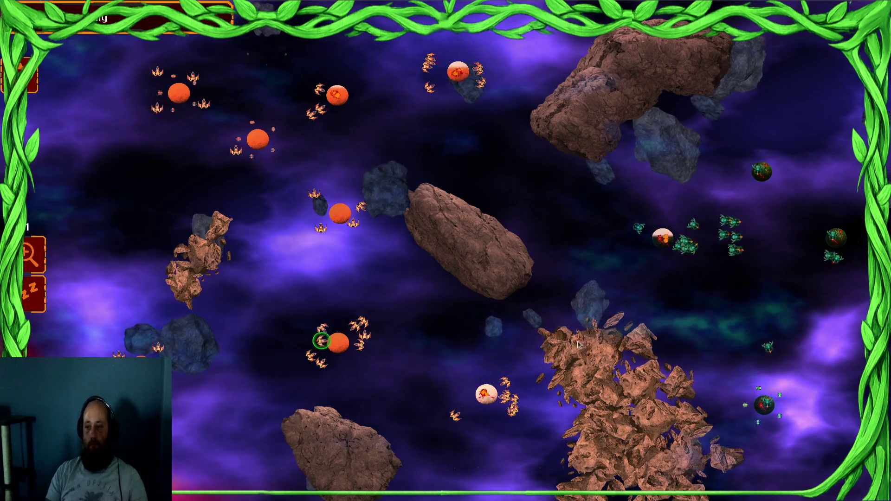
{"action": "left_click_drag", "start_coordinate": [311, 133], "coordinate": [485, 419]}
{"action": "left_click", "coordinate": [487, 396]}
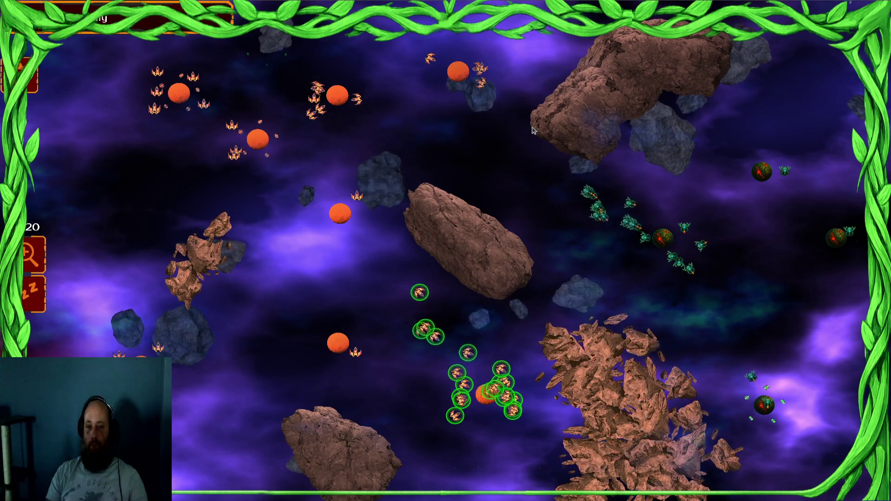
- Group the remaining ship clusters and order them to attack the enemy planet right of centre
{"action": "left_click_drag", "start_coordinate": [220, 47], "coordinate": [494, 202]}
{"action": "left_click_drag", "start_coordinate": [436, 111], "coordinate": [280, 187]}
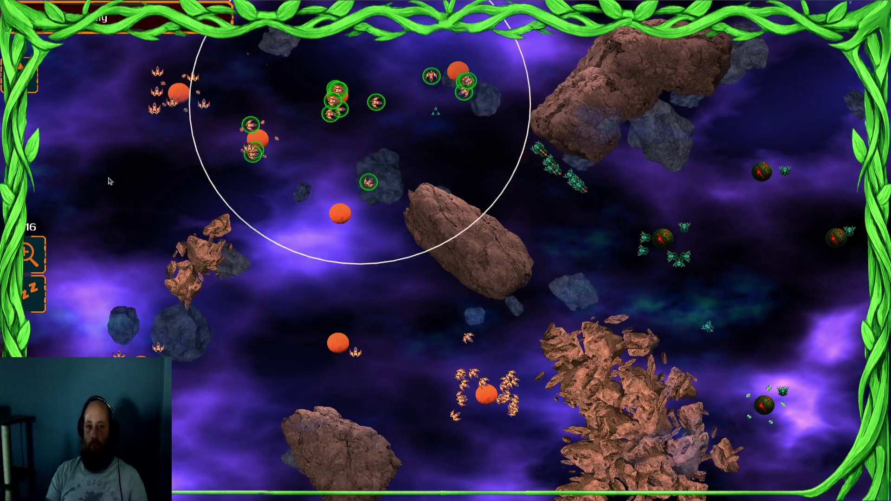
{"action": "left_click_drag", "start_coordinate": [325, 158], "coordinate": [325, 426]}
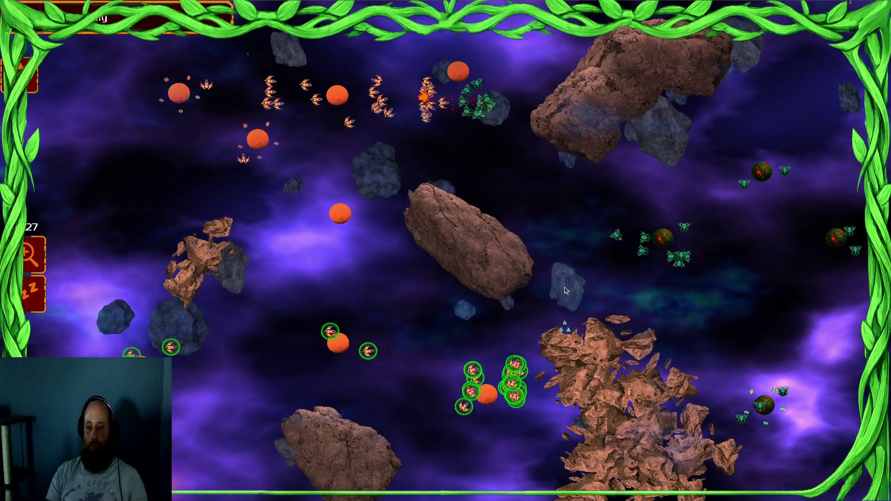
{"action": "mouse_move", "coordinate": [409, 99]}
{"action": "left_mouse_down"}
{"action": "mouse_move", "coordinate": [483, 100]}
{"action": "mouse_move", "coordinate": [468, 79]}
{"action": "left_mouse_up"}
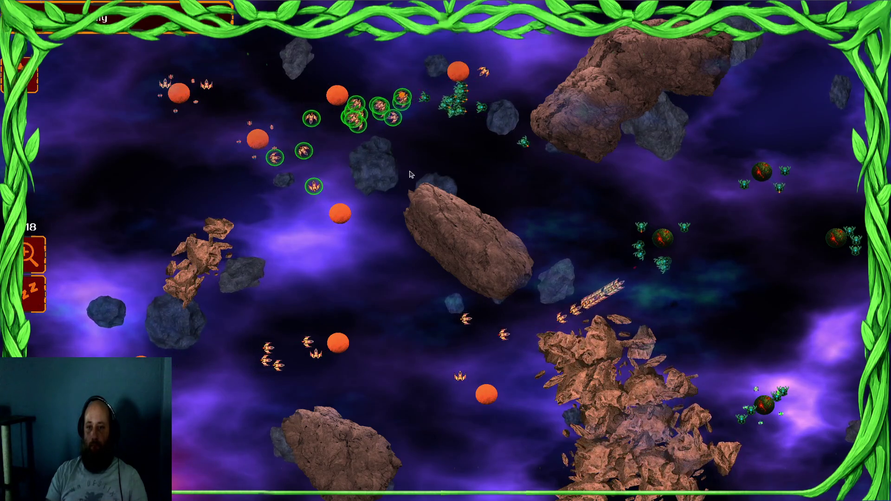
{"action": "left_click", "coordinate": [338, 343]}
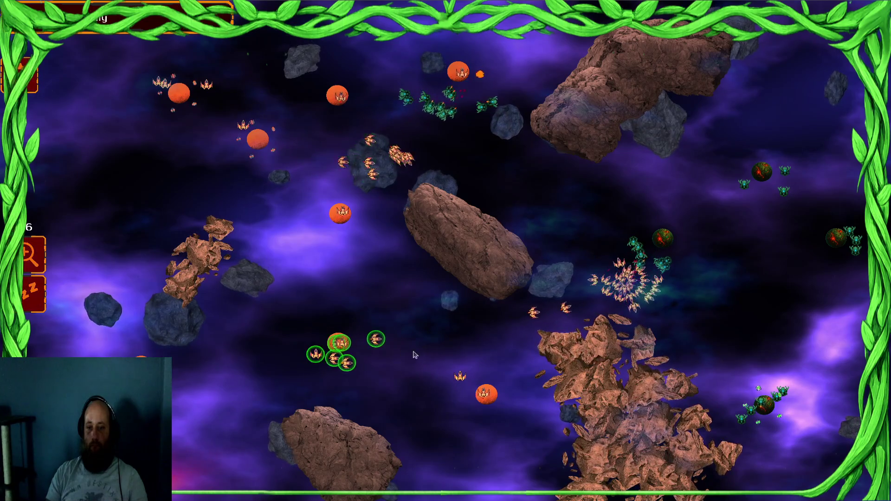
{"action": "left_click_drag", "start_coordinate": [338, 344], "coordinate": [499, 335]}
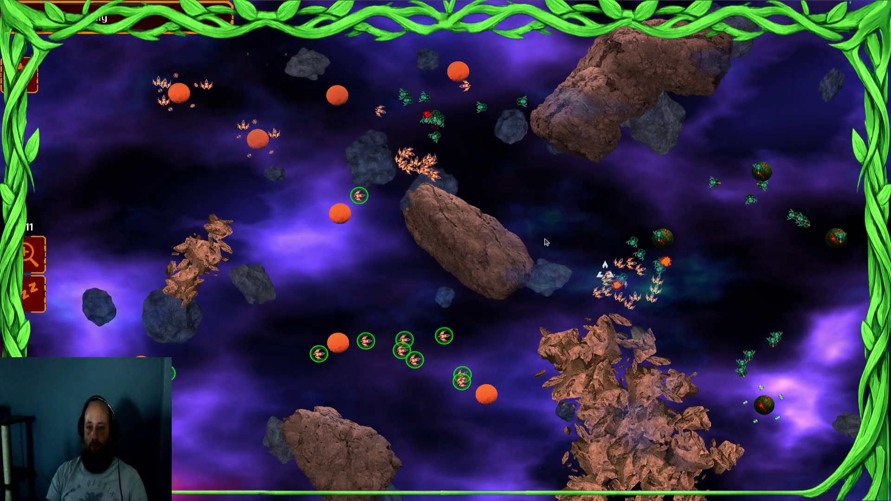
{"action": "left_click_drag", "start_coordinate": [194, 144], "coordinate": [84, 188]}
{"action": "left_click", "coordinate": [478, 159]}
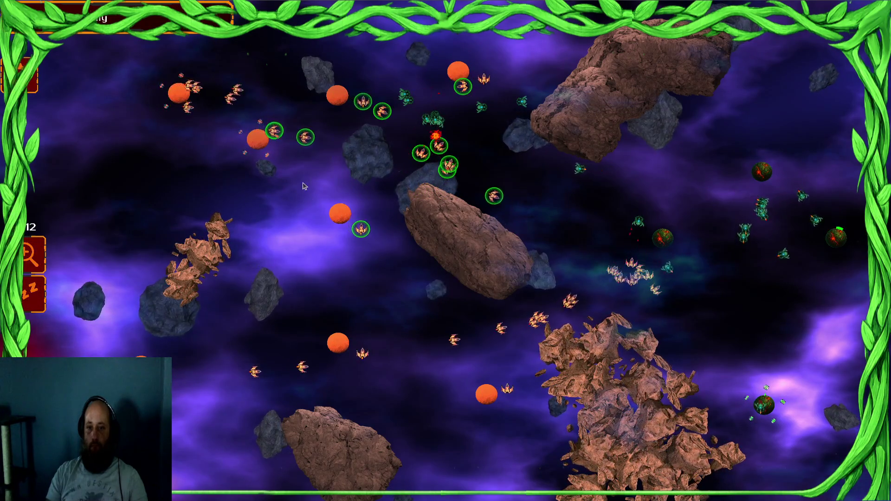
{"action": "left_click_drag", "start_coordinate": [150, 147], "coordinate": [153, 144]}
{"action": "left_click", "coordinate": [348, 164]}
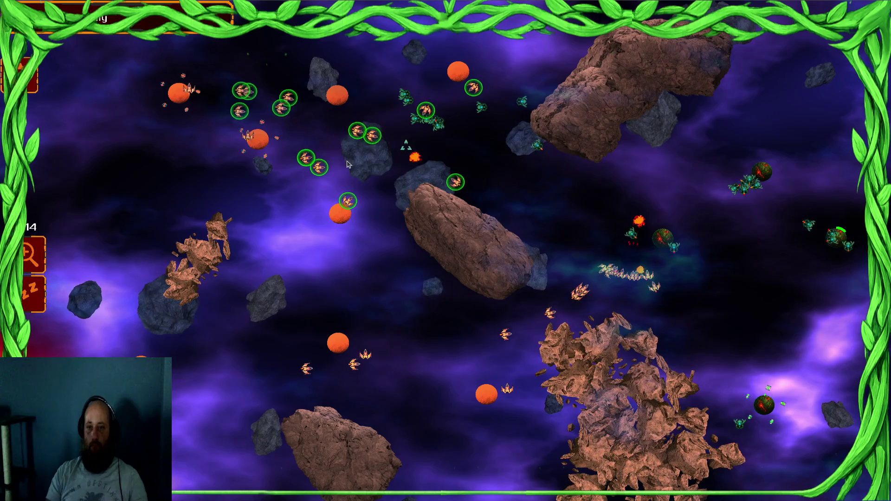
{"action": "left_click", "coordinate": [662, 240]}
{"action": "left_click_drag", "start_coordinate": [279, 170], "coordinate": [279, 169]}
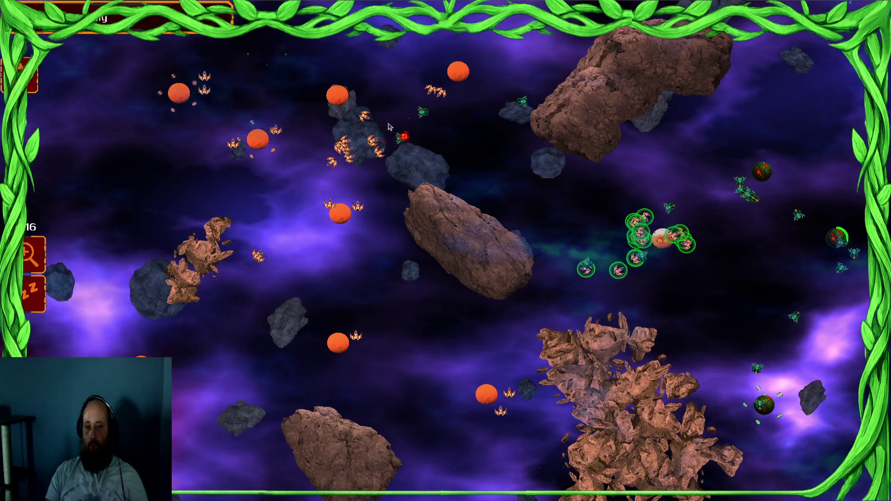
- Gather ships across the map with Ctrl+A and box selections and send them into the white planet battle
{"action": "left_click_drag", "start_coordinate": [231, 265], "coordinate": [231, 265]}
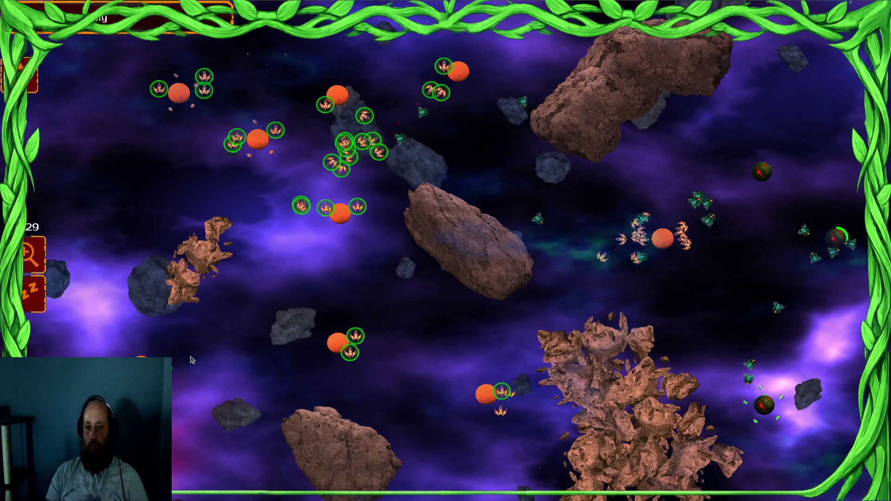
{"action": "left_click_drag", "start_coordinate": [628, 250], "coordinate": [520, 303]}
{"action": "left_click", "coordinate": [773, 421]}
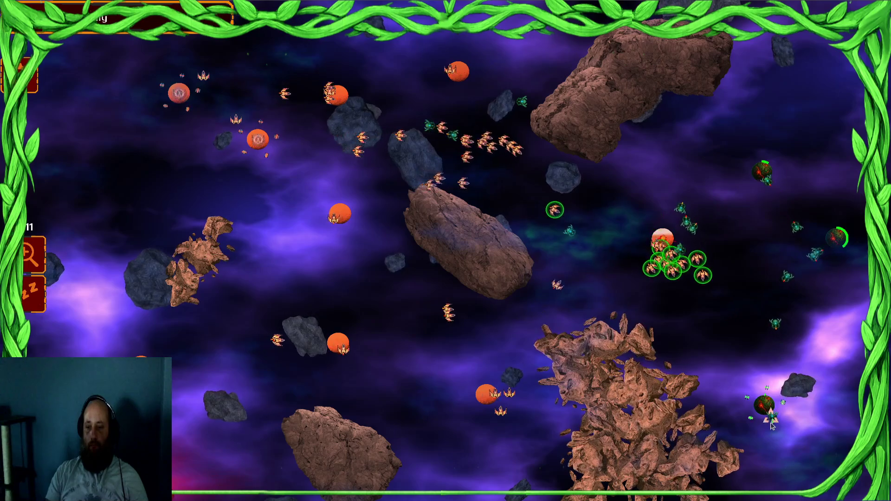
{"action": "double_click", "coordinate": [560, 169]}
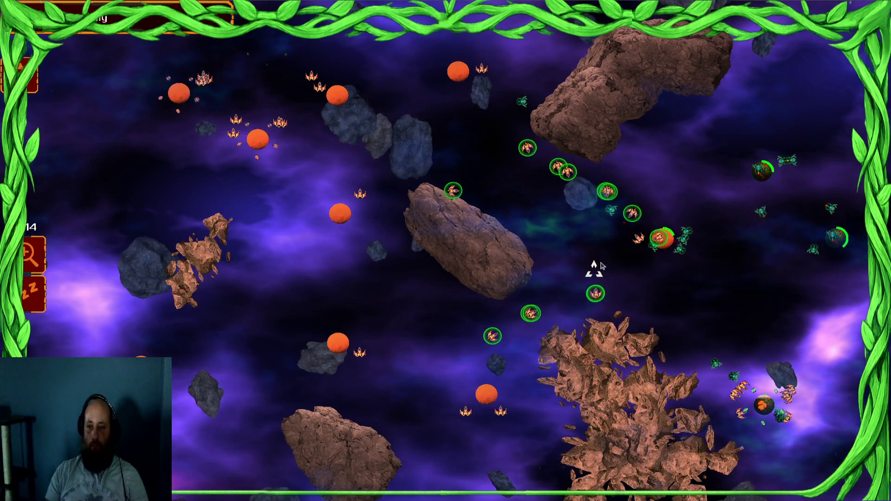
{"action": "key", "text": "ctrl+a"}
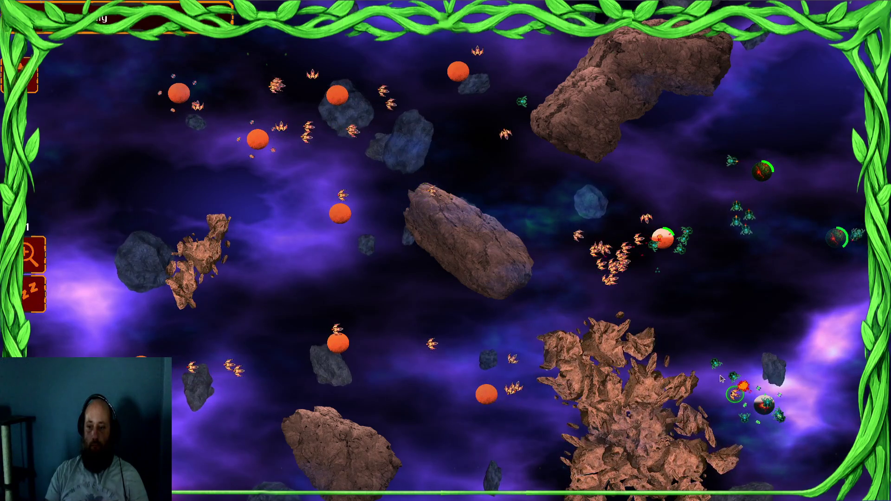
{"action": "mouse_move", "coordinate": [606, 57]}
{"action": "left_mouse_down"}
{"action": "mouse_move", "coordinate": [557, 153]}
{"action": "mouse_move", "coordinate": [519, 203]}
{"action": "left_mouse_up"}
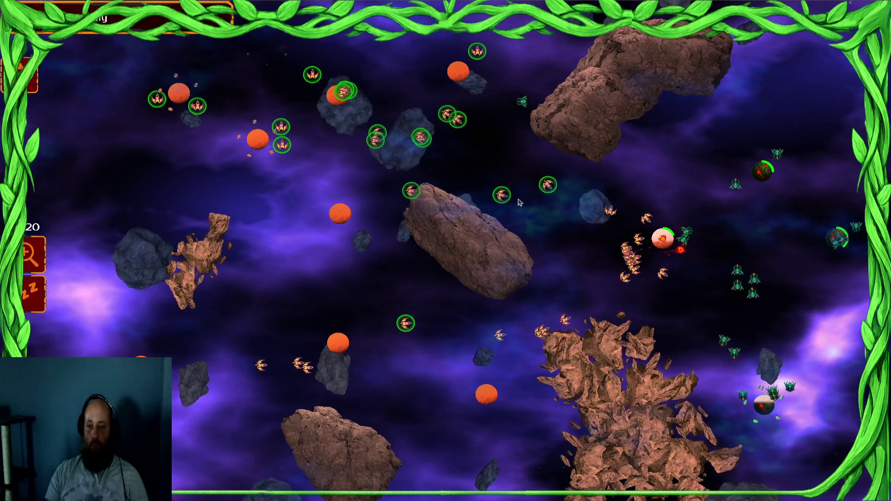
{"action": "left_click", "coordinate": [743, 232]}
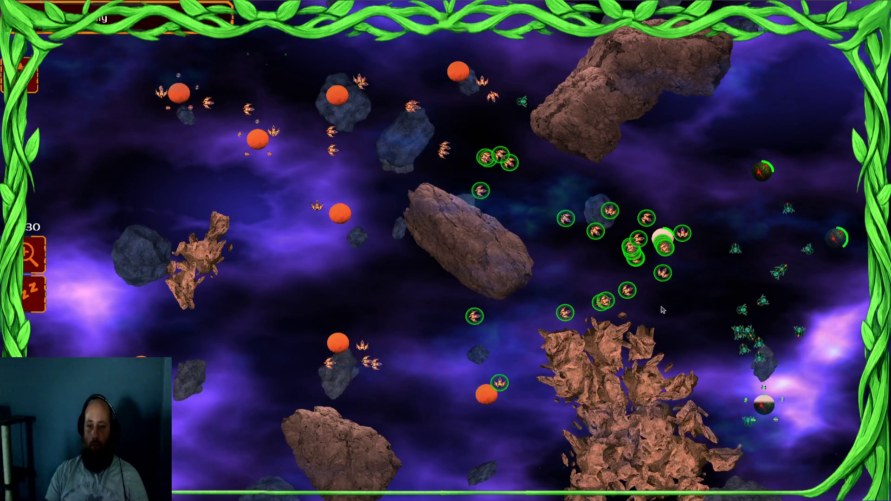
{"action": "key", "text": "ctrl+a"}
{"action": "left_click", "coordinate": [621, 272]}
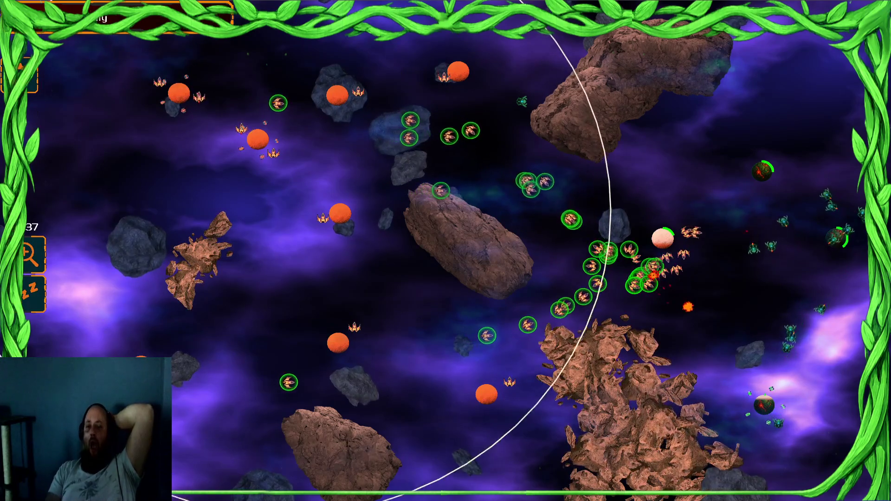
- Send the in-flight and orange-planet ships to attack the upper-right enemy planet
{"action": "key", "text": "ctrl+a"}
{"action": "mouse_move", "coordinate": [634, 223]}
{"action": "left_mouse_down"}
{"action": "mouse_move", "coordinate": [641, 278]}
{"action": "mouse_move", "coordinate": [622, 292]}
{"action": "left_mouse_up"}
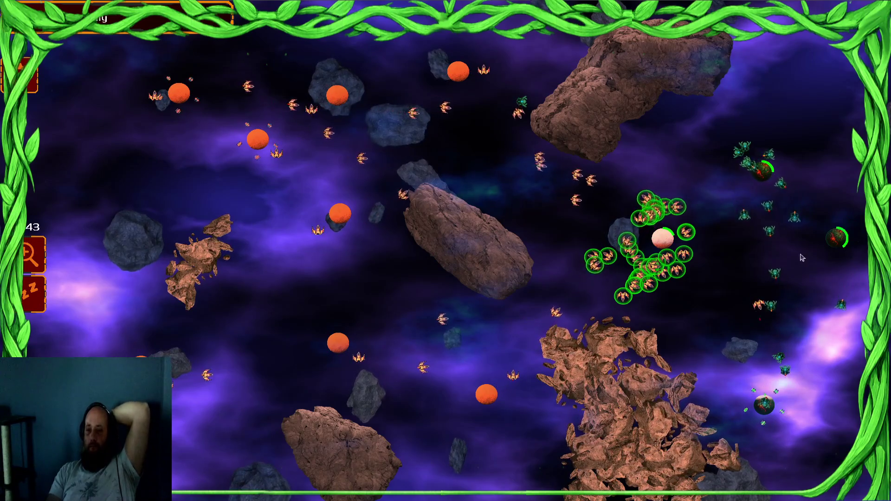
{"action": "key", "text": "ctrl+a"}
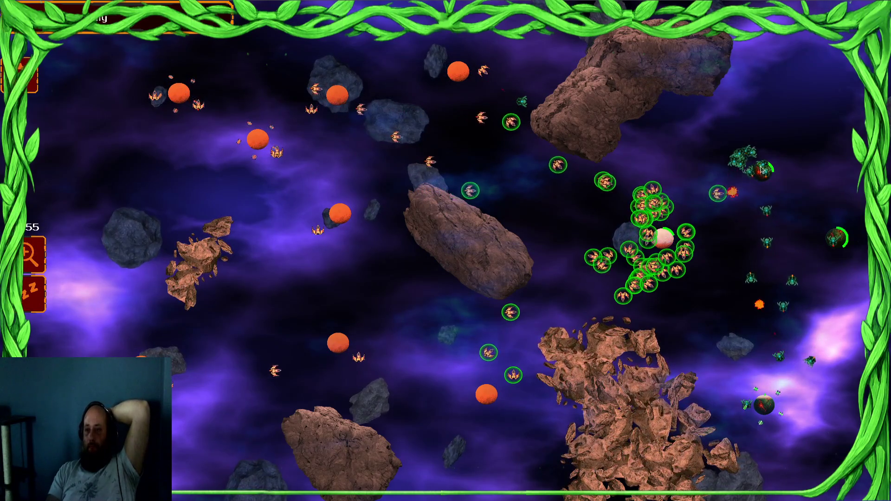
{"action": "left_click", "coordinate": [762, 170]}
{"action": "key", "text": "ctrl+a"}
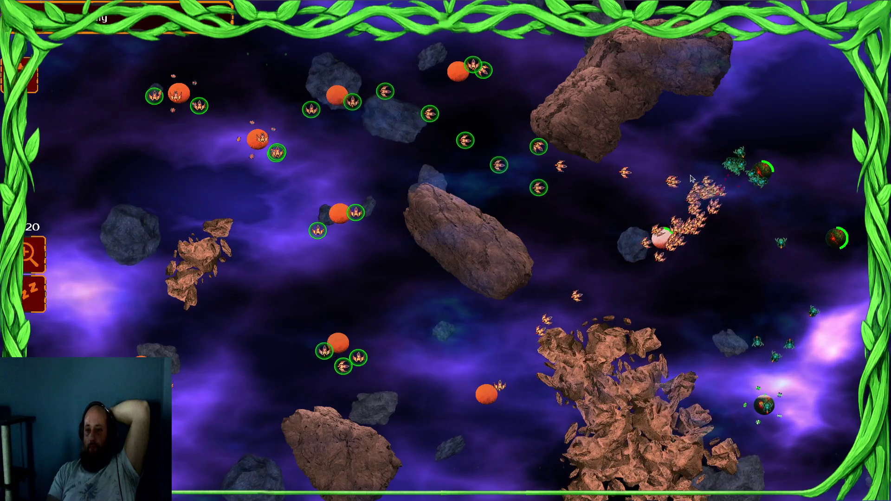
{"action": "left_click", "coordinate": [762, 170]}
- Send the remaining ship clusters against the right-hand and lower-right enemy planets to win the match
{"action": "left_click_drag", "start_coordinate": [692, 159], "coordinate": [785, 172]}
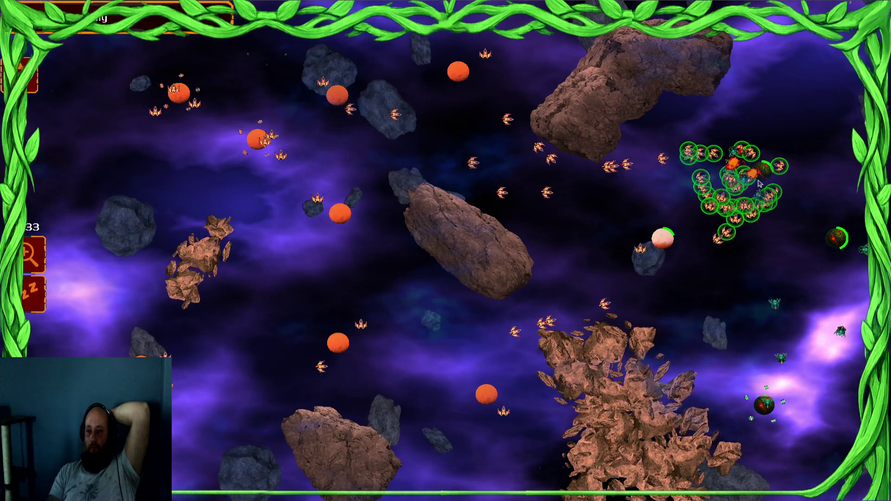
{"action": "left_click_drag", "start_coordinate": [379, 224], "coordinate": [650, 232]}
{"action": "left_click", "coordinate": [815, 242]}
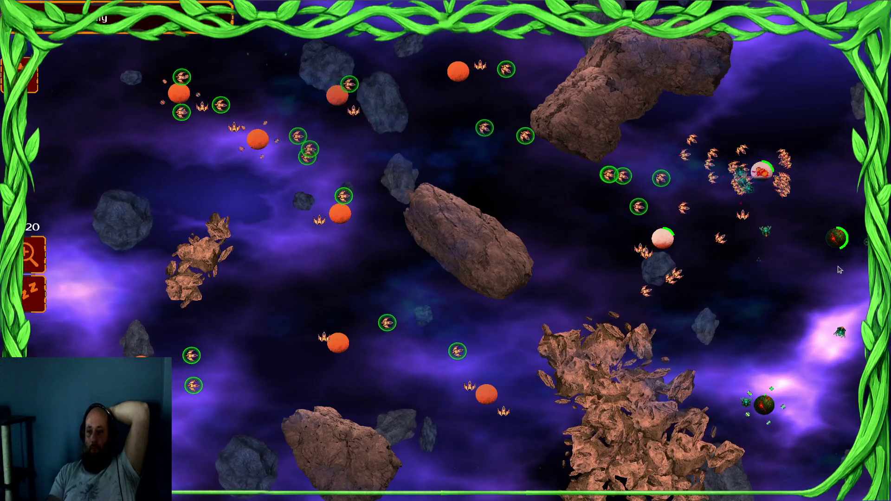
{"action": "left_click_drag", "start_coordinate": [278, 223], "coordinate": [55, 351]}
{"action": "left_click", "coordinate": [763, 404]}
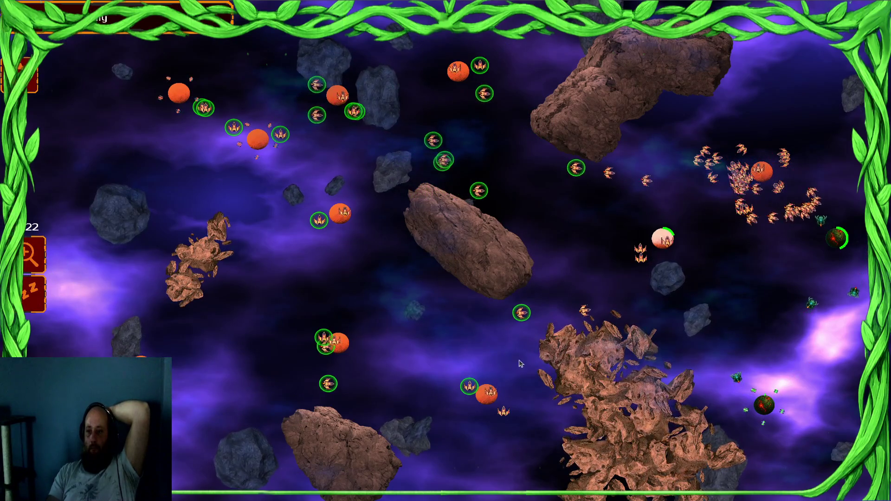
{"action": "left_click_drag", "start_coordinate": [761, 214], "coordinate": [766, 316]}
{"action": "left_click", "coordinate": [738, 312]}
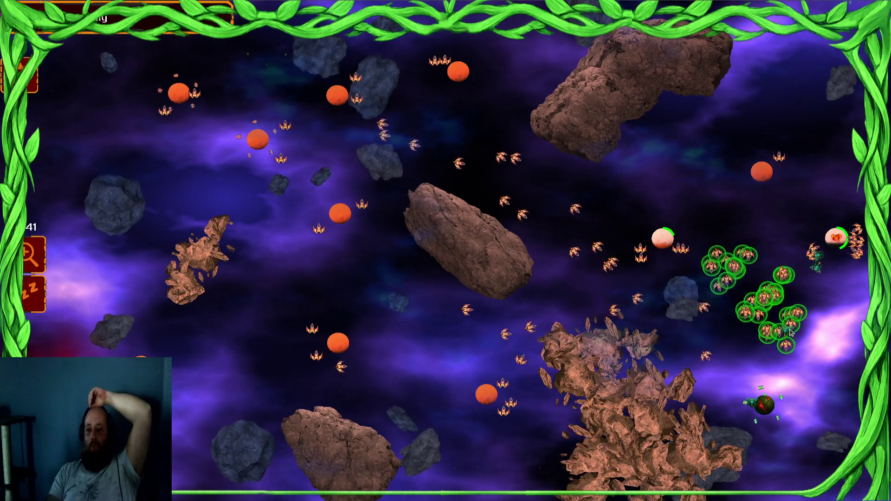
{"action": "left_click", "coordinate": [776, 308]}
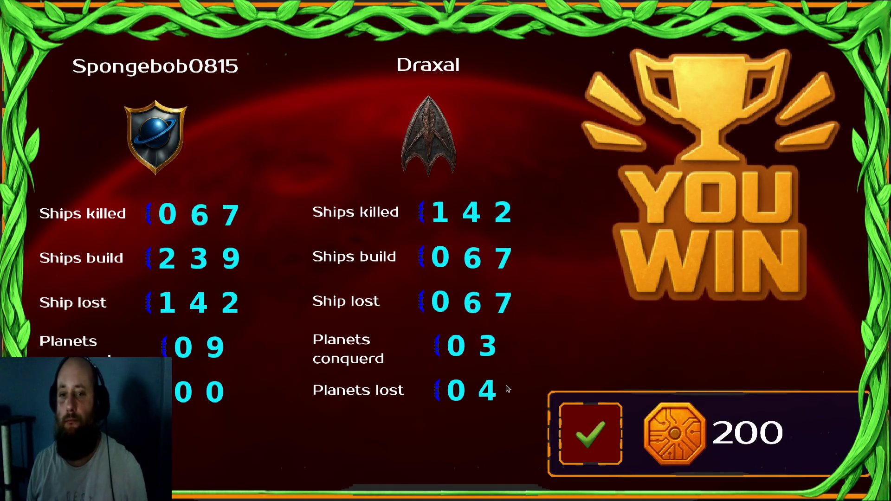
- Dismiss the victory summary, pick 'Every fifth tick +1 extra ship', and accept the Draxal Homesector mission
{"action": "left_click", "coordinate": [565, 458]}
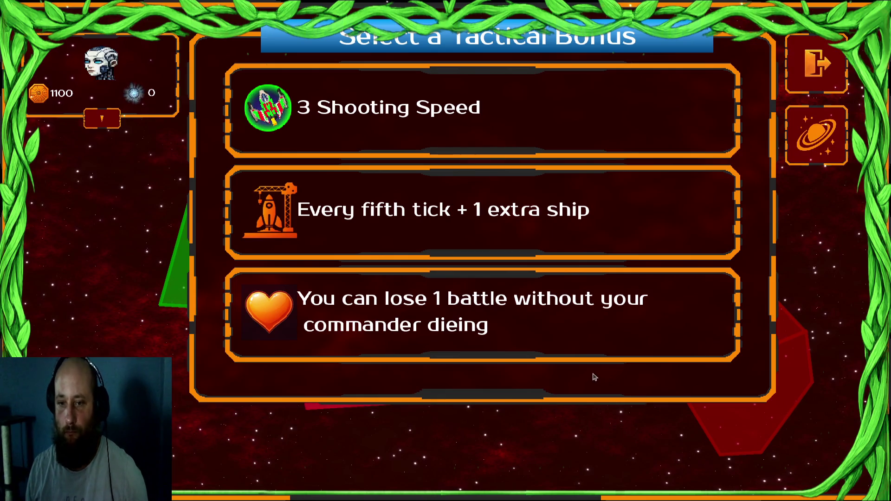
{"action": "left_click", "coordinate": [469, 219]}
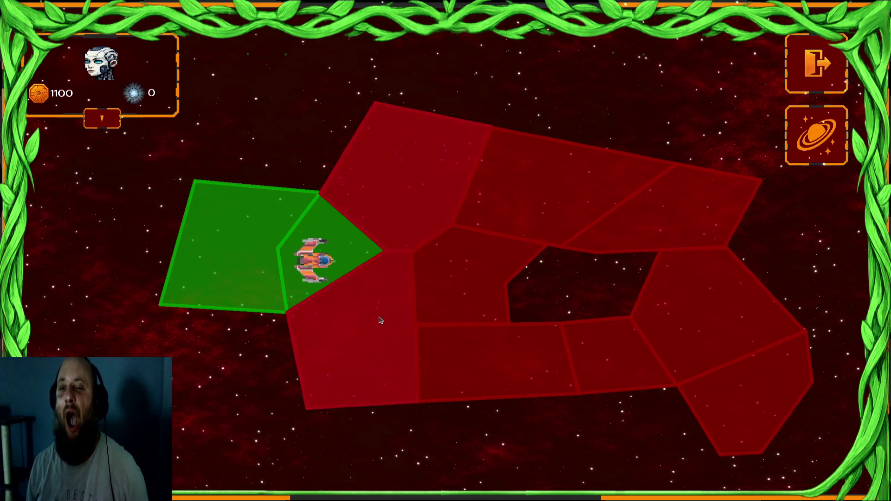
{"action": "left_click", "coordinate": [377, 366]}
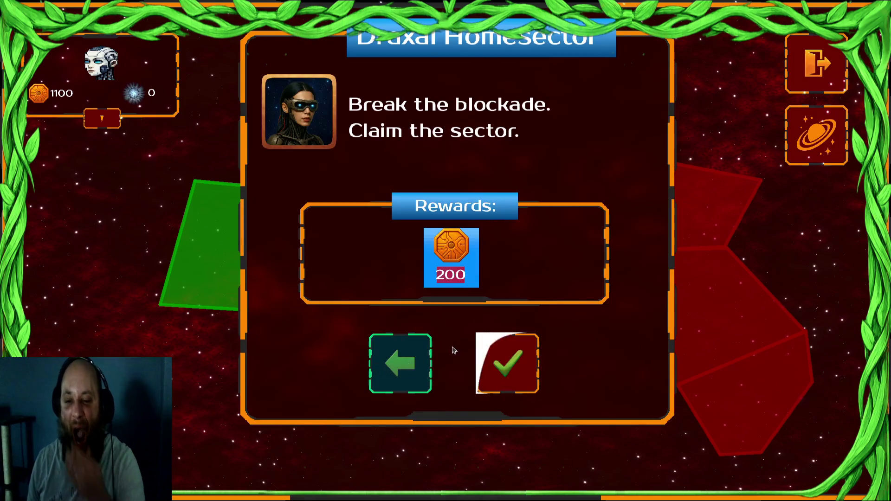
{"action": "left_click", "coordinate": [483, 358]}
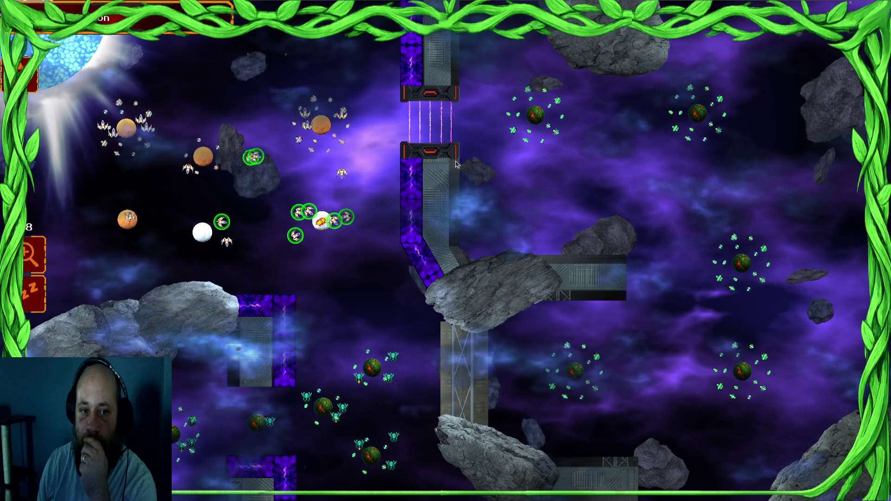
- Select the western ships with the 1 hotkey and spread them over the two white western planets
{"action": "left_click", "coordinate": [312, 216]}
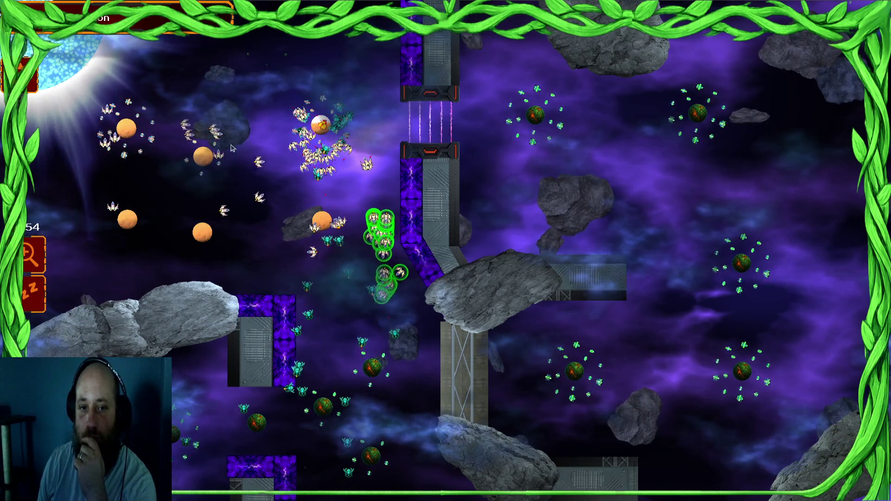
{"action": "key", "text": "1"}
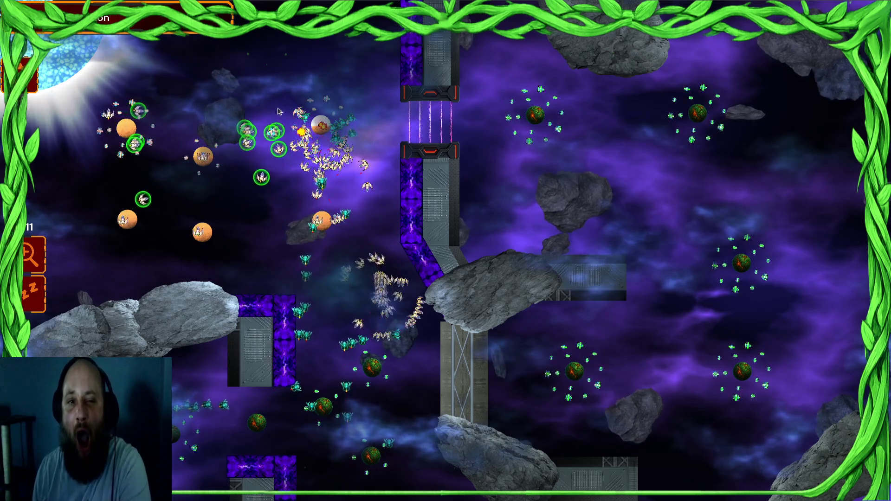
{"action": "left_click_drag", "start_coordinate": [50, 213], "coordinate": [50, 213]}
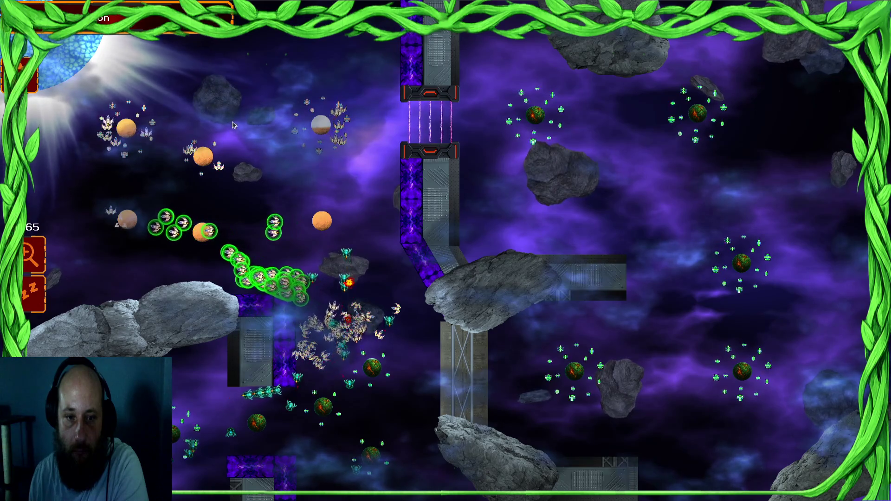
{"action": "left_click_drag", "start_coordinate": [377, 210], "coordinate": [365, 249]}
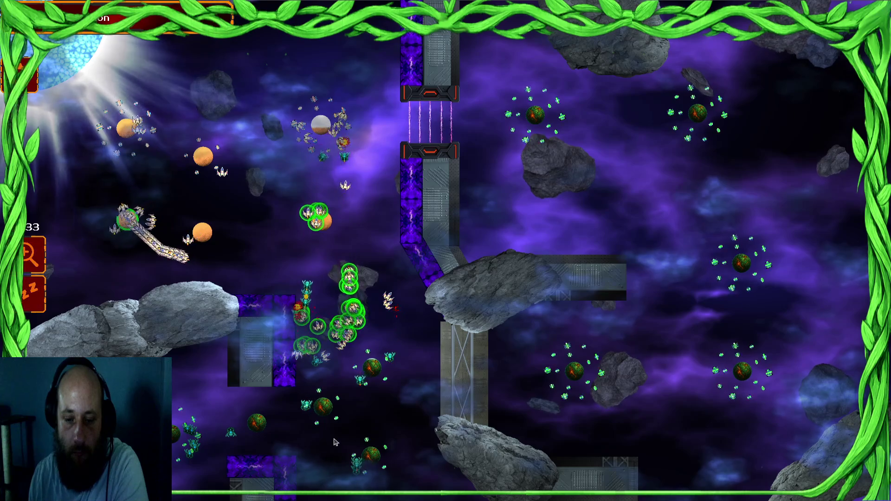
- Lasso the left and central fleets, then send the bottom fleet to the upper planet
{"action": "left_click_drag", "start_coordinate": [186, 193], "coordinate": [70, 199]}
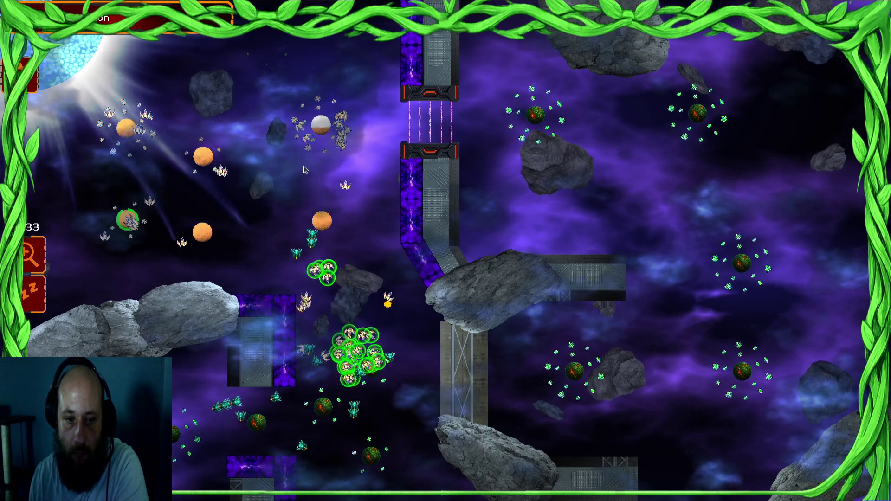
{"action": "left_click_drag", "start_coordinate": [409, 120], "coordinate": [151, 211]}
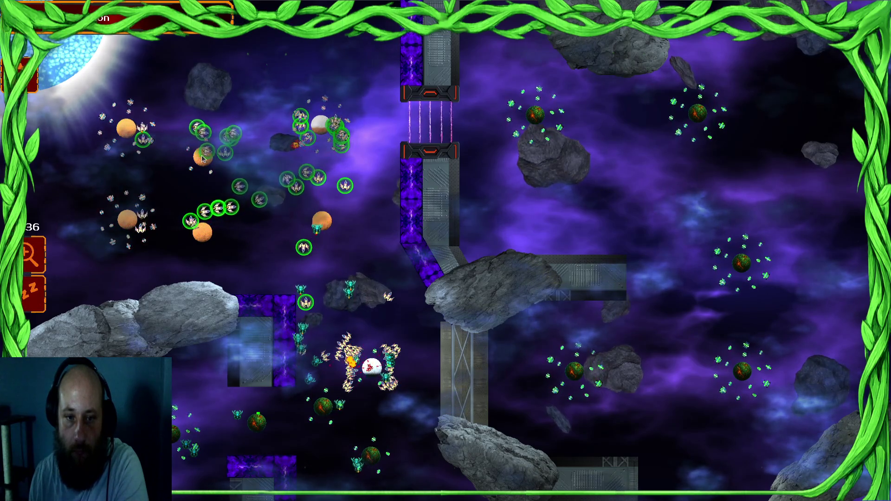
{"action": "mouse_move", "coordinate": [272, 166]}
{"action": "left_mouse_down"}
{"action": "mouse_move", "coordinate": [130, 185]}
{"action": "mouse_move", "coordinate": [171, 197]}
{"action": "left_mouse_up"}
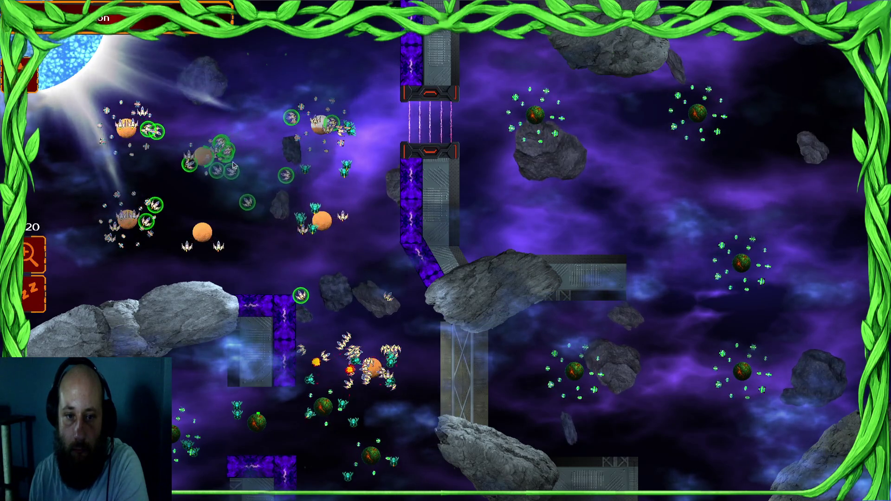
{"action": "left_click_drag", "start_coordinate": [383, 123], "coordinate": [215, 272]}
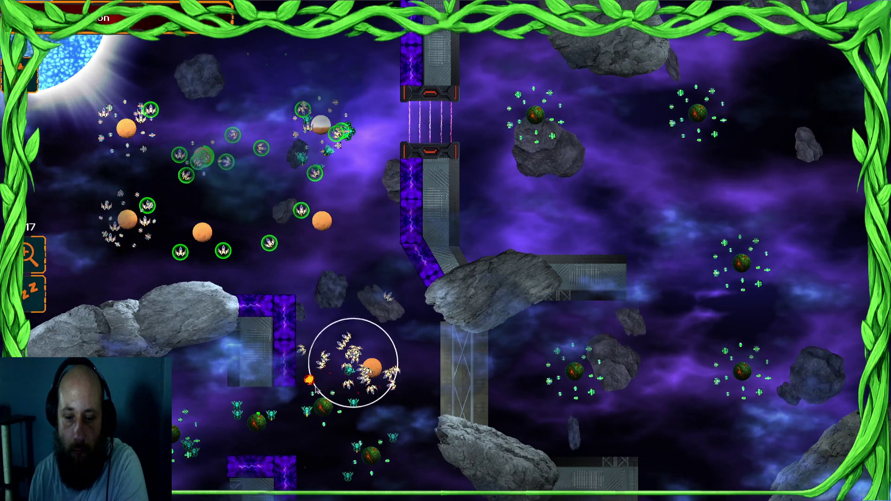
{"action": "left_click_drag", "start_coordinate": [310, 413], "coordinate": [194, 427]}
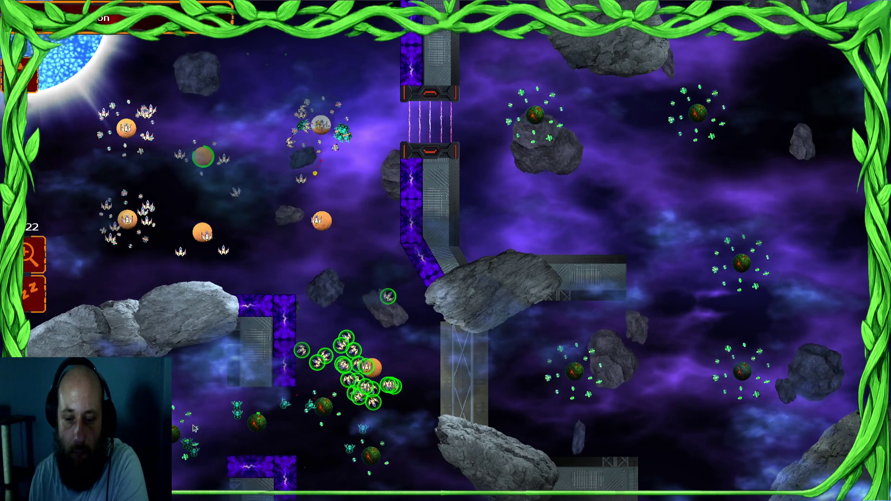
{"action": "left_click_drag", "start_coordinate": [345, 143], "coordinate": [47, 204]}
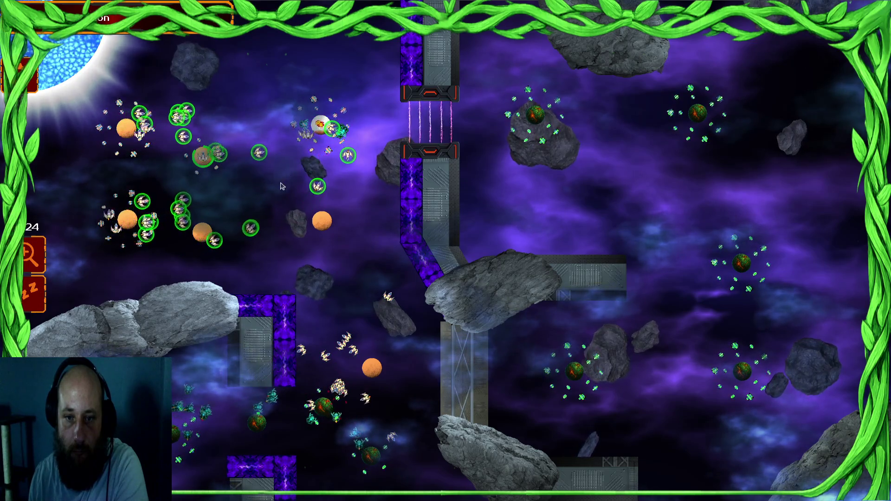
{"action": "left_click_drag", "start_coordinate": [411, 320], "coordinate": [329, 413]}
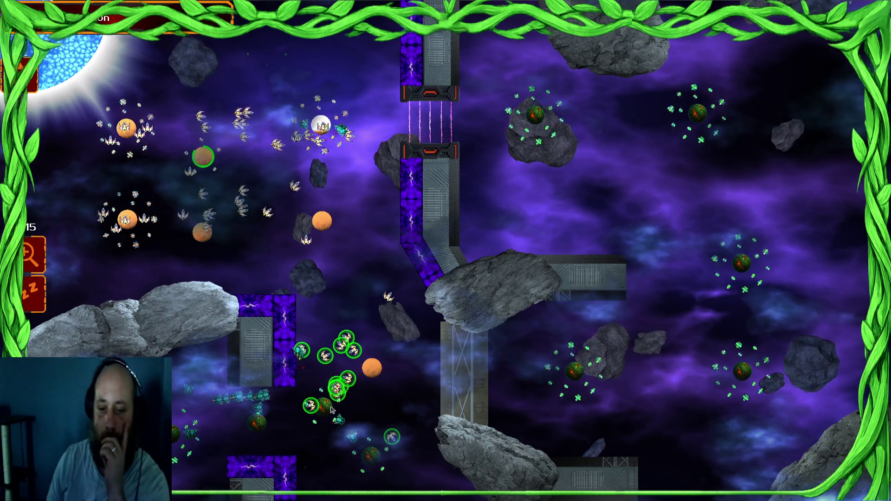
{"action": "left_click", "coordinate": [203, 157]}
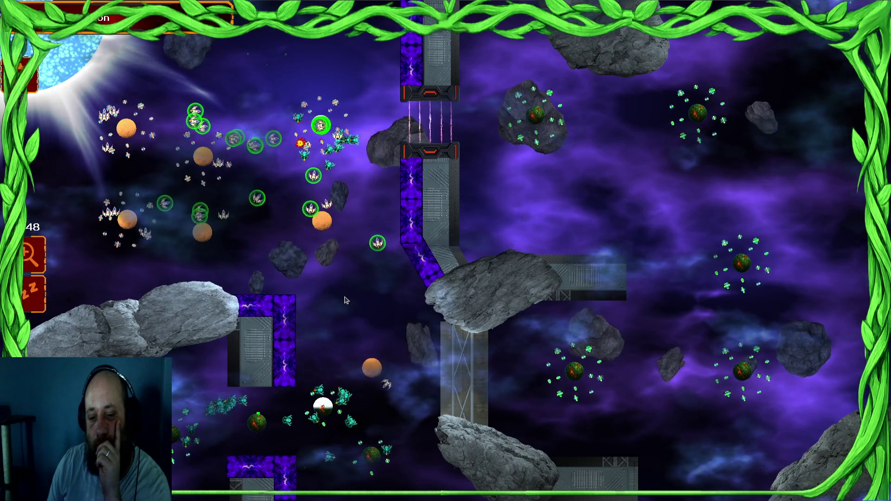
- Redirect the upper cluster toward the white planet and send the left ships to the orange planet
{"action": "mouse_move", "coordinate": [318, 179]}
{"action": "left_mouse_down"}
{"action": "mouse_move", "coordinate": [407, 208]}
{"action": "mouse_move", "coordinate": [348, 189]}
{"action": "left_mouse_up"}
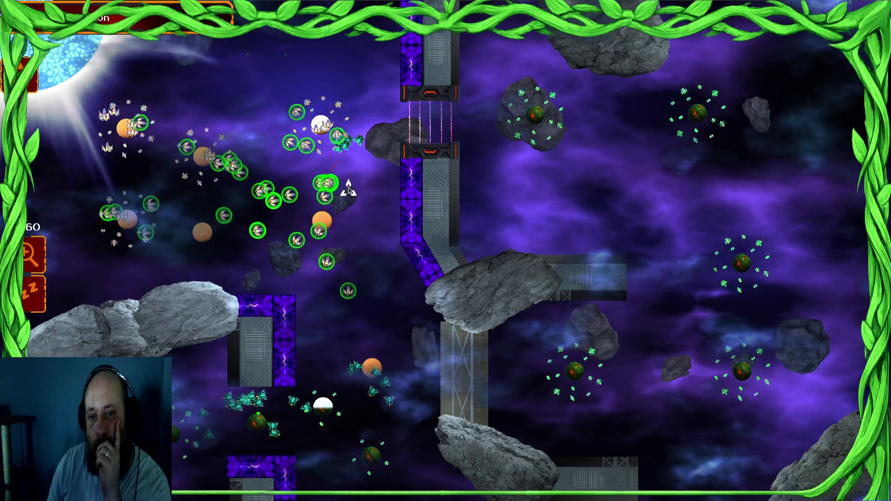
{"action": "left_click_drag", "start_coordinate": [129, 175], "coordinate": [29, 290]}
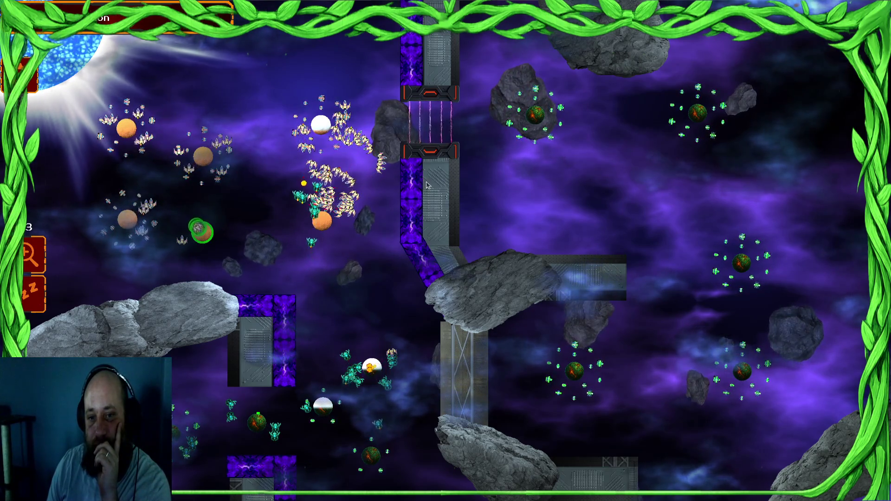
{"action": "left_click_drag", "start_coordinate": [146, 247], "coordinate": [148, 175]}
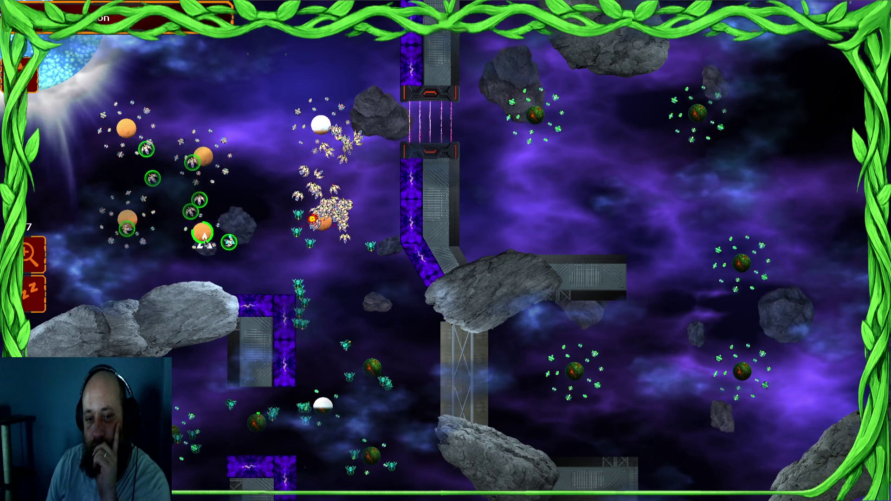
{"action": "left_click_drag", "start_coordinate": [126, 171], "coordinate": [223, 209]}
{"action": "left_click", "coordinate": [325, 218]}
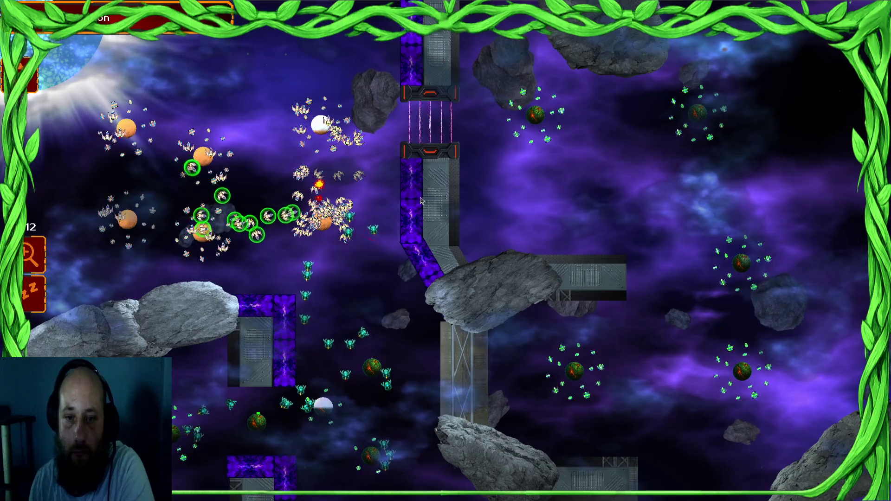
- Send the central fleet to attack the bottom white planet
{"action": "mouse_move", "coordinate": [200, 149]}
{"action": "left_mouse_down"}
{"action": "mouse_move", "coordinate": [125, 239]}
{"action": "mouse_move", "coordinate": [107, 232]}
{"action": "mouse_move", "coordinate": [88, 253]}
{"action": "left_mouse_up"}
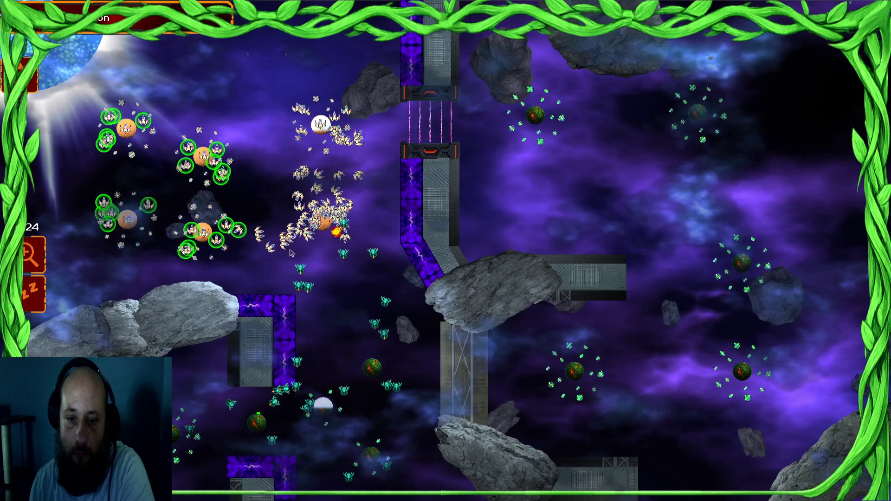
{"action": "left_click_drag", "start_coordinate": [278, 181], "coordinate": [343, 262]}
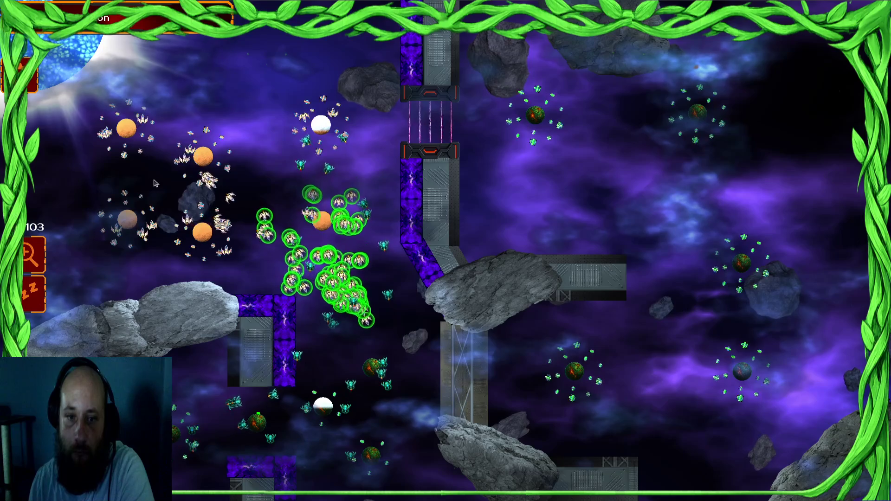
{"action": "left_click_drag", "start_coordinate": [156, 183], "coordinate": [218, 204]}
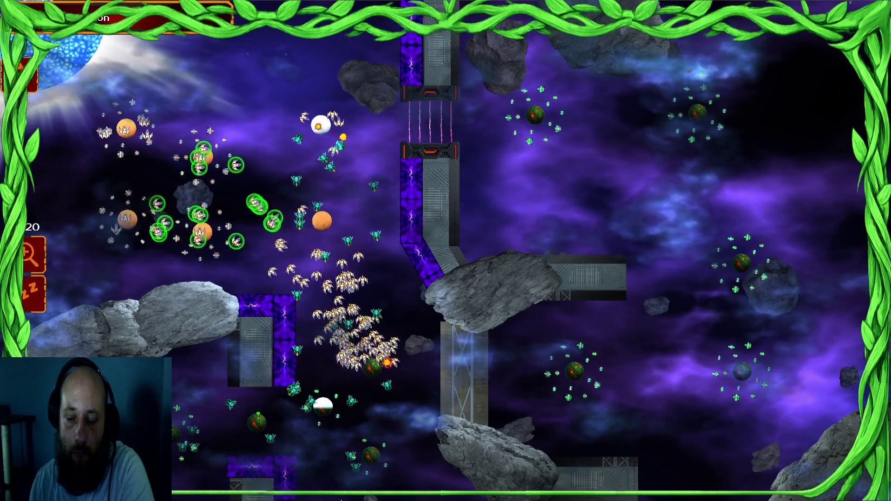
{"action": "left_click_drag", "start_coordinate": [356, 342], "coordinate": [409, 372]}
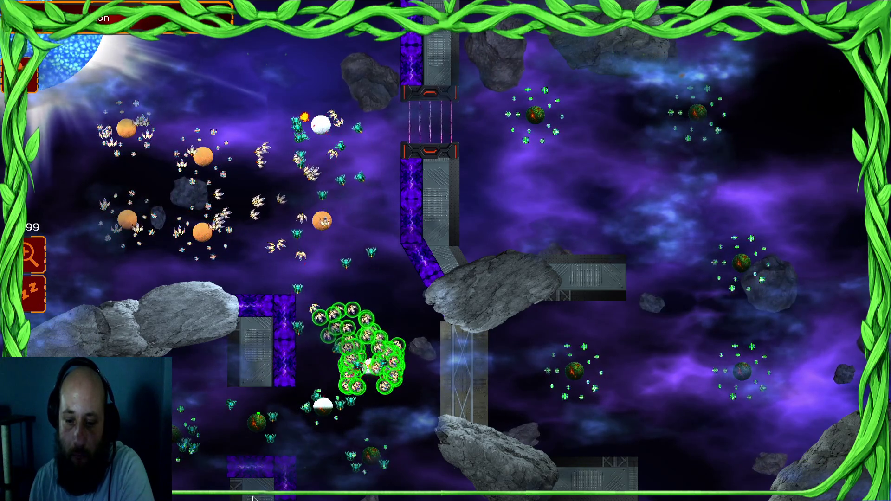
{"action": "left_click", "coordinate": [325, 408]}
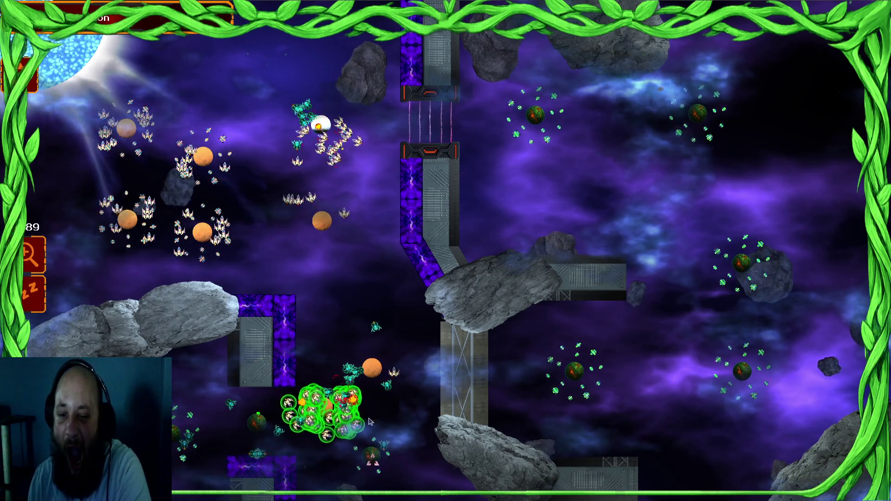
- Send the upper ships to the white planet and move the bottom fleet up to the upper planet
{"action": "mouse_move", "coordinate": [356, 96]}
{"action": "left_mouse_down"}
{"action": "mouse_move", "coordinate": [329, 171]}
{"action": "mouse_move", "coordinate": [279, 214]}
{"action": "left_mouse_up"}
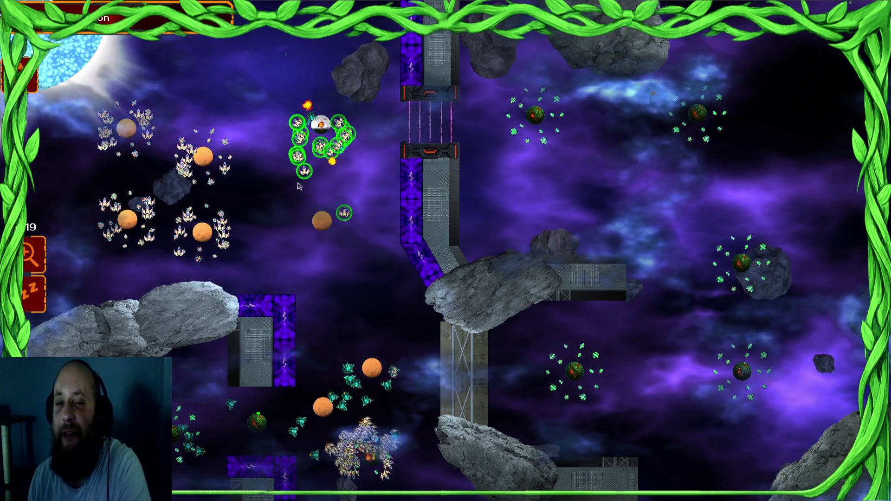
{"action": "left_click_drag", "start_coordinate": [298, 110], "coordinate": [304, 137]}
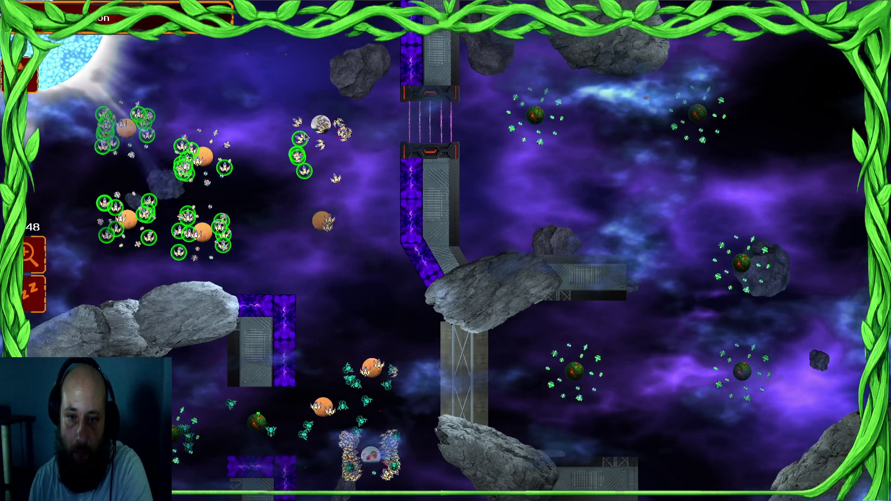
{"action": "left_click", "coordinate": [330, 137]}
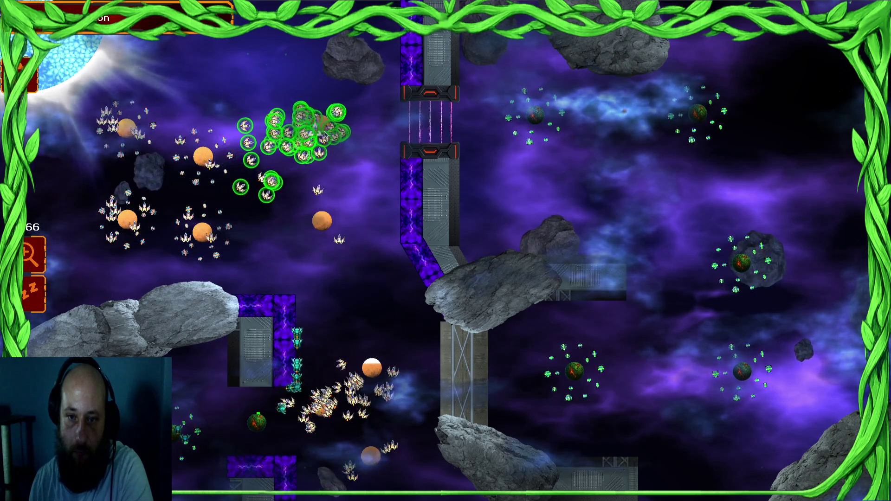
{"action": "left_click_drag", "start_coordinate": [93, 97], "coordinate": [250, 246]}
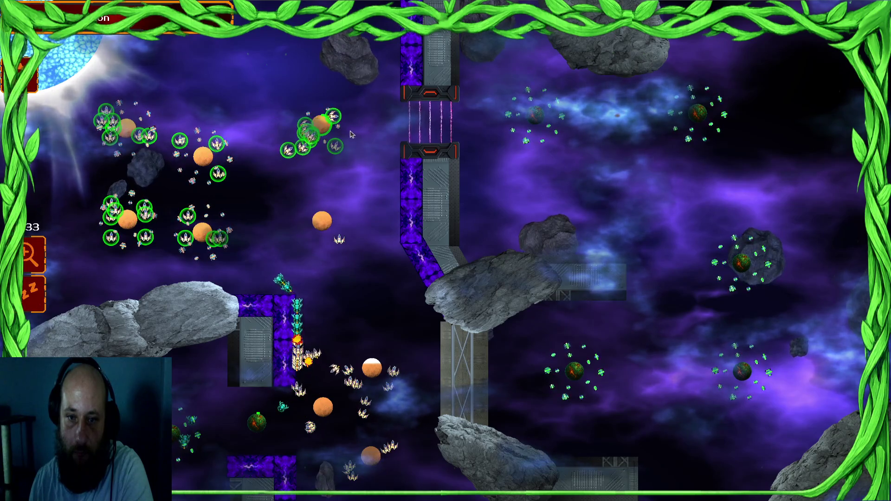
{"action": "left_click_drag", "start_coordinate": [404, 325], "coordinate": [246, 429]}
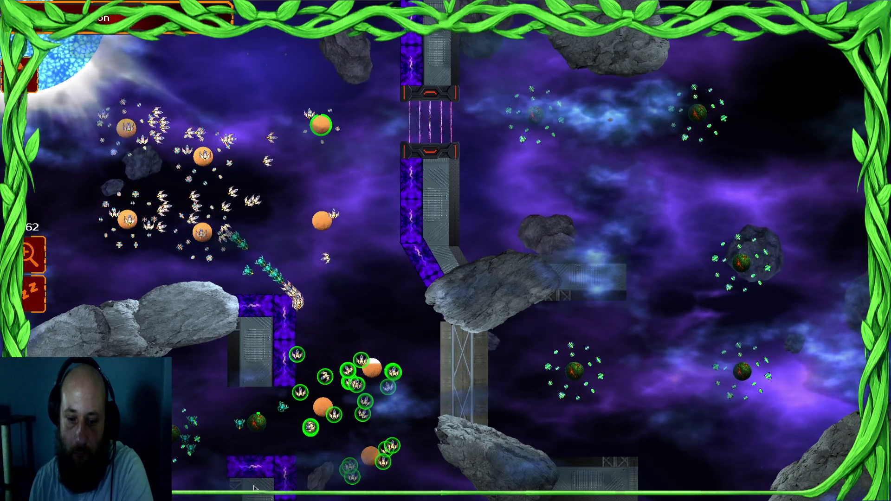
{"action": "right_click", "coordinate": [320, 124]}
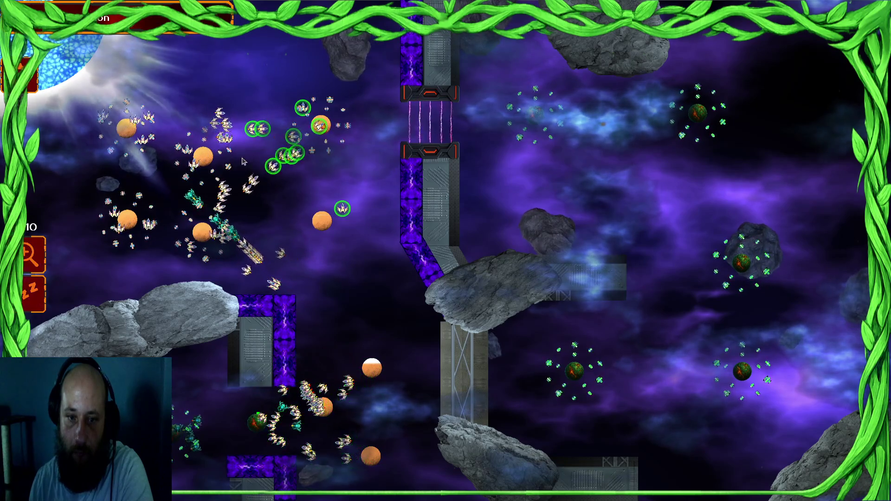
- Reinforce the upper-middle planet with the upper-left fleet and send the lower fleet to the left swarm
{"action": "left_click_drag", "start_coordinate": [324, 105], "coordinate": [95, 292]}
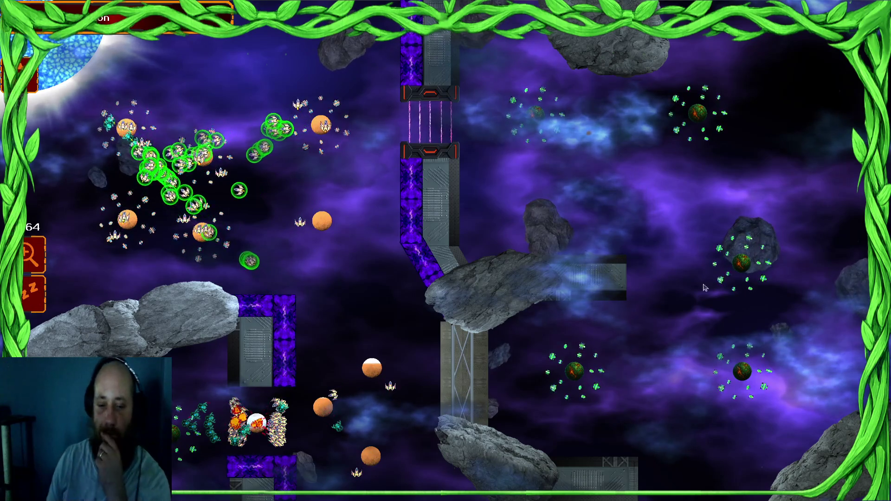
{"action": "left_click_drag", "start_coordinate": [367, 385], "coordinate": [195, 480]}
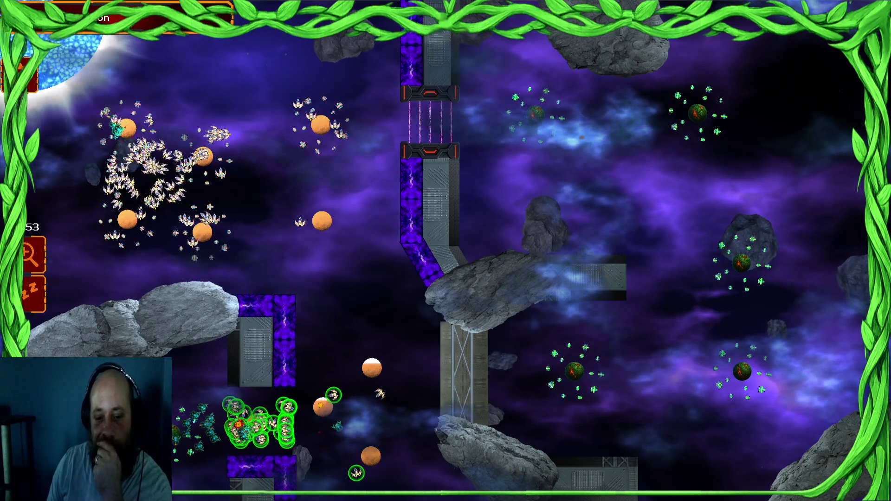
{"action": "mouse_move", "coordinate": [317, 116]}
{"action": "left_mouse_down"}
{"action": "mouse_move", "coordinate": [278, 186]}
{"action": "mouse_move", "coordinate": [160, 239]}
{"action": "left_mouse_up"}
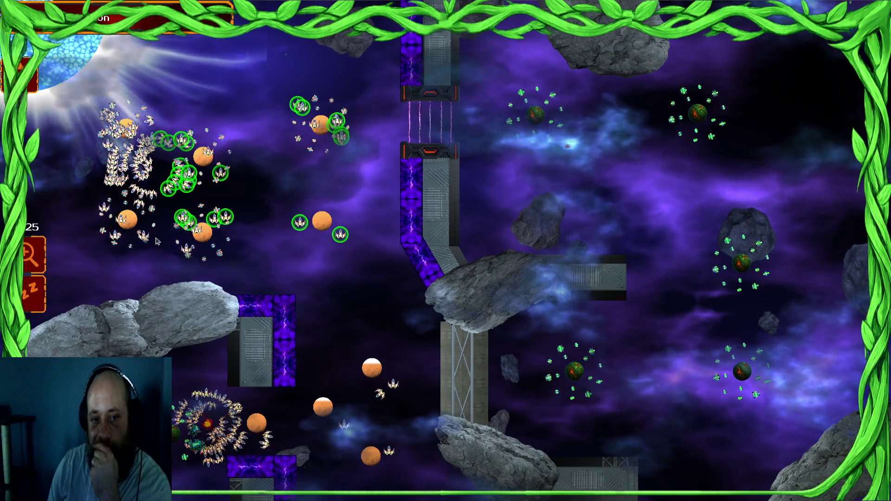
{"action": "mouse_move", "coordinate": [203, 156]}
{"action": "left_mouse_down"}
{"action": "mouse_move", "coordinate": [334, 218]}
{"action": "mouse_move", "coordinate": [298, 234]}
{"action": "left_mouse_up"}
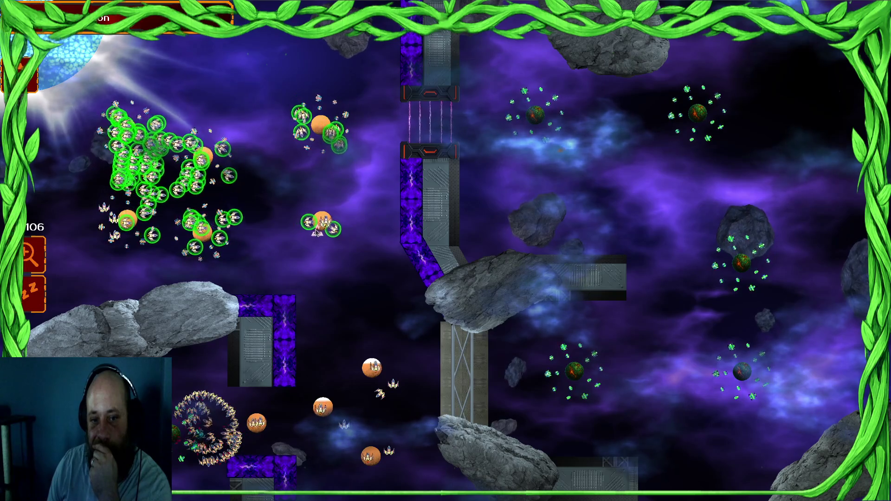
{"action": "left_click", "coordinate": [319, 227]}
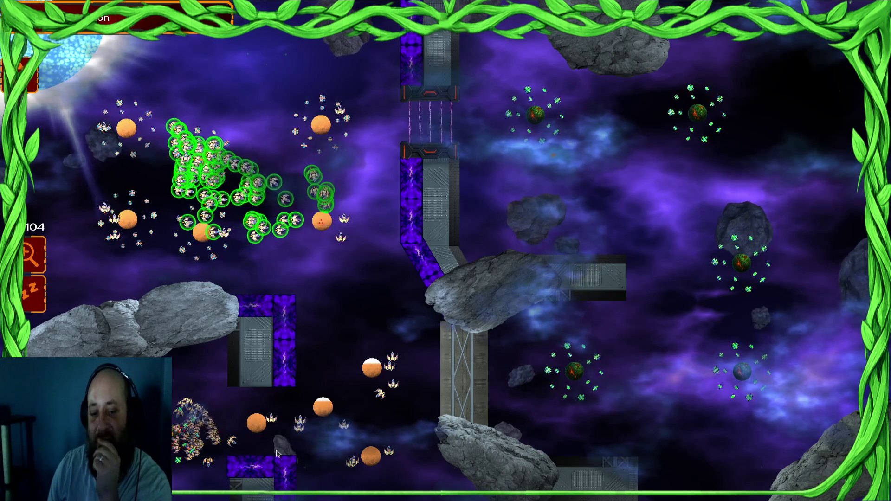
{"action": "left_click_drag", "start_coordinate": [397, 390], "coordinate": [346, 408]}
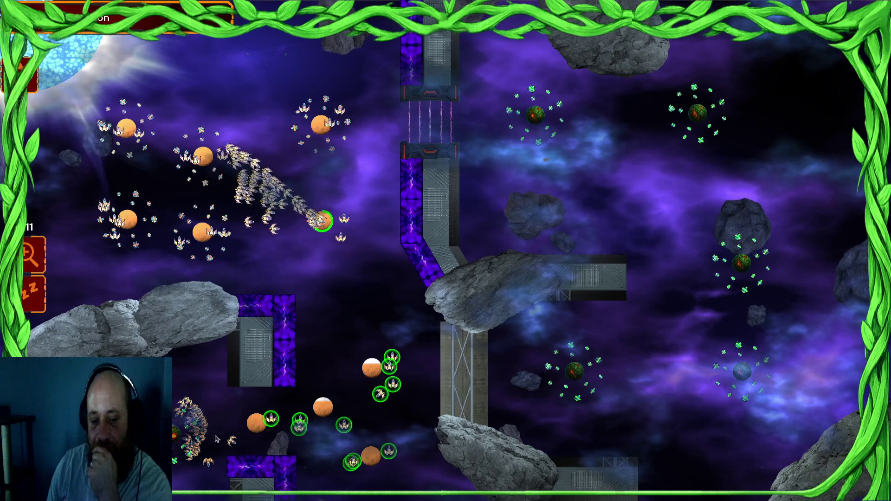
{"action": "left_click", "coordinate": [175, 444]}
- Select the upper-left and lower fleets and send them to the upper-left planets
{"action": "left_click_drag", "start_coordinate": [273, 150], "coordinate": [432, 155]}
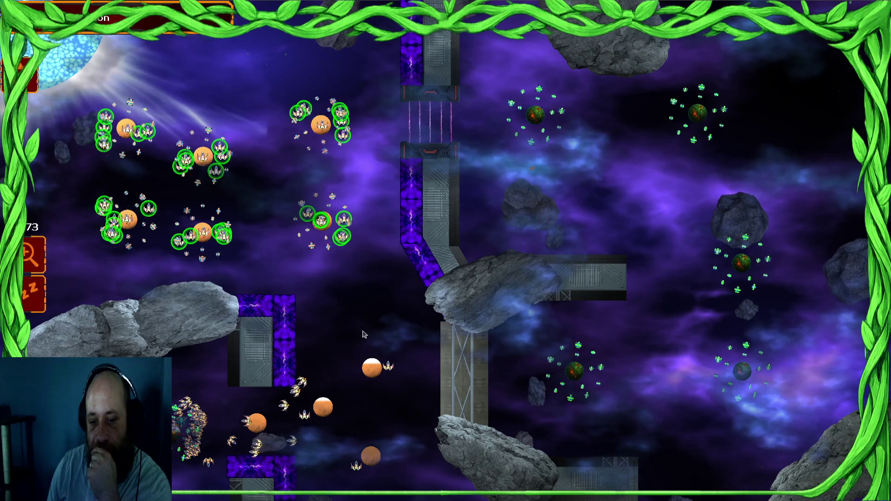
{"action": "left_click_drag", "start_coordinate": [344, 443], "coordinate": [179, 451]}
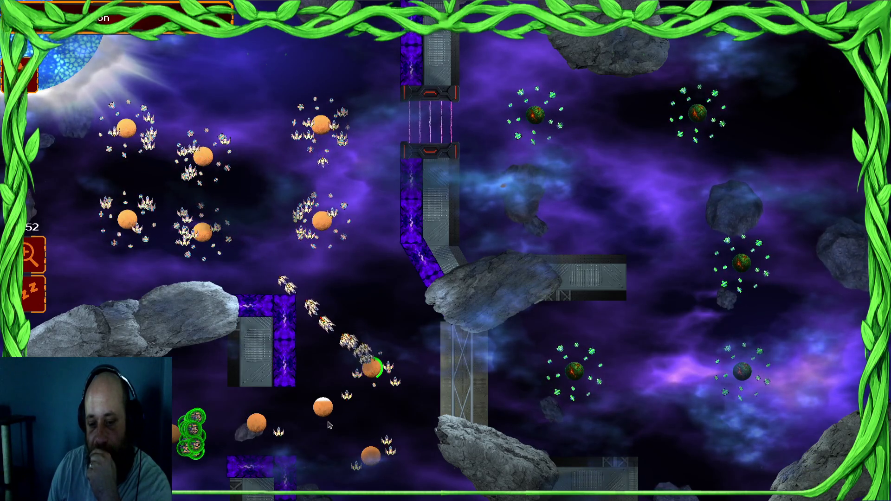
{"action": "left_click_drag", "start_coordinate": [241, 151], "coordinate": [113, 166]}
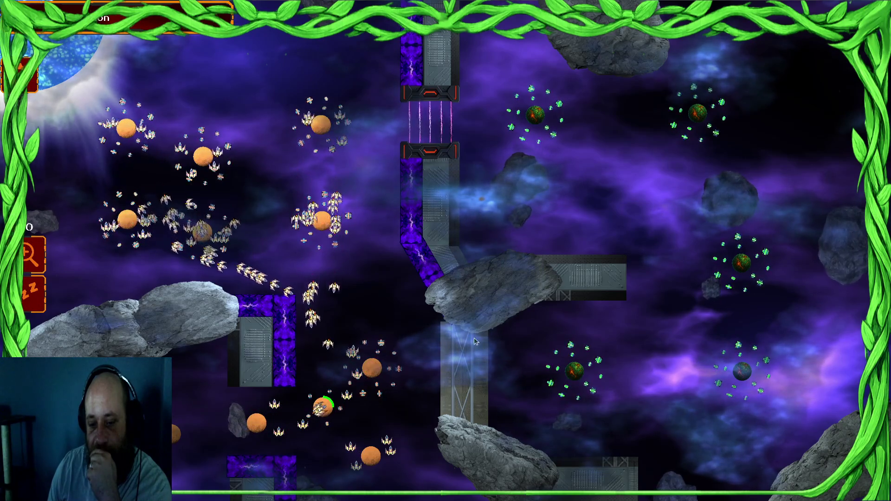
{"action": "left_click_drag", "start_coordinate": [321, 353], "coordinate": [270, 441]}
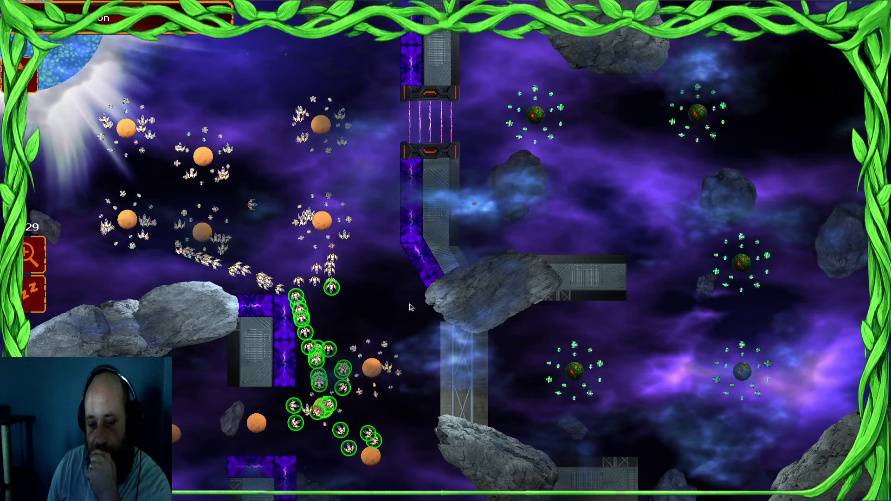
{"action": "left_click_drag", "start_coordinate": [299, 420], "coordinate": [199, 427]}
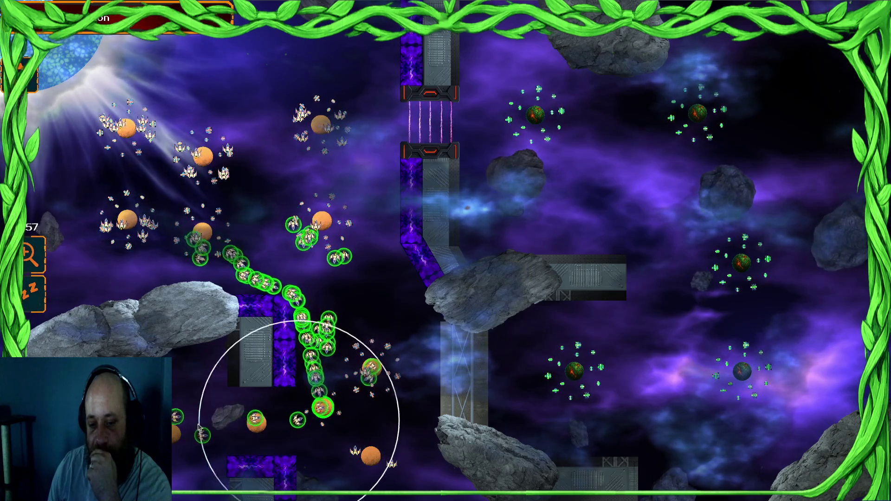
{"action": "double_click", "coordinate": [346, 465]}
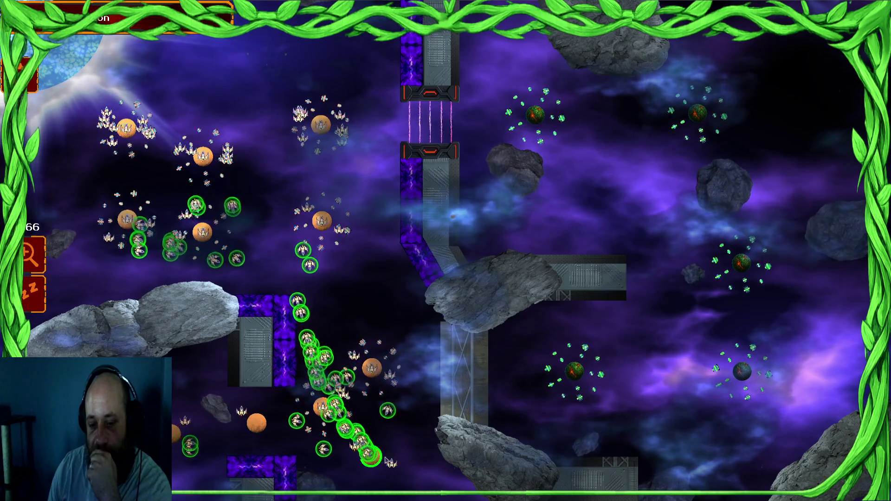
{"action": "left_click_drag", "start_coordinate": [318, 398], "coordinate": [522, 427]}
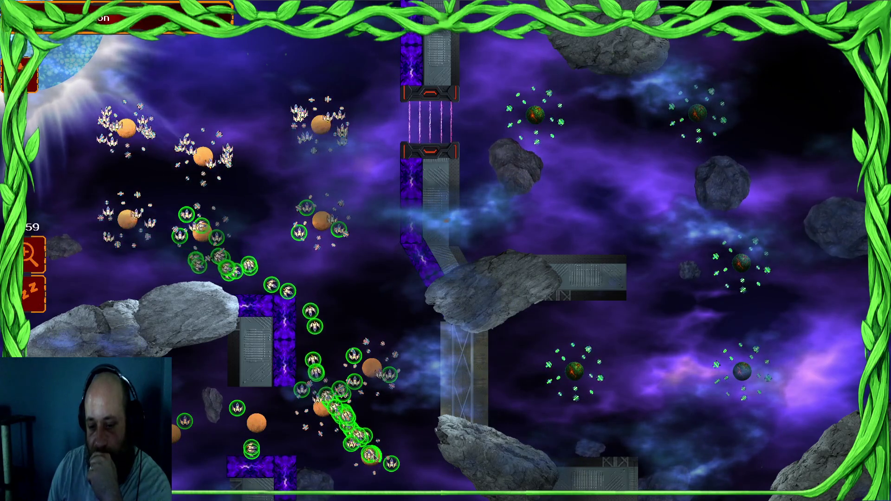
- Mass the upper-left fleets beside the gate, then select the fleets at the lower planets
{"action": "left_click_drag", "start_coordinate": [471, 372], "coordinate": [409, 372]}
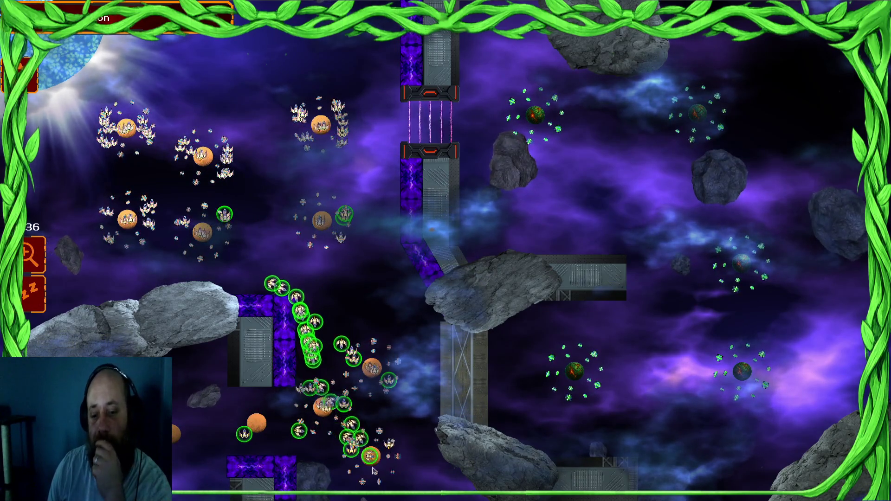
{"action": "left_click_drag", "start_coordinate": [388, 417], "coordinate": [258, 462]}
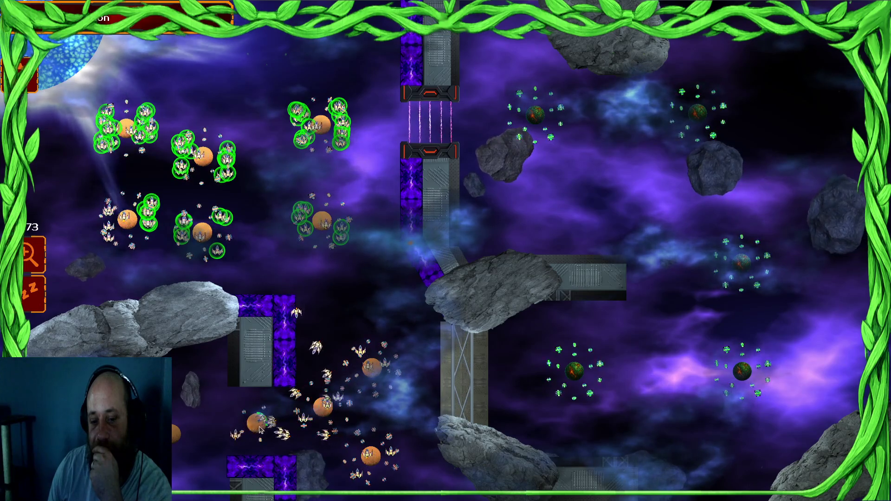
{"action": "mouse_move", "coordinate": [220, 177]}
{"action": "left_mouse_down"}
{"action": "mouse_move", "coordinate": [56, 181]}
{"action": "mouse_move", "coordinate": [323, 406]}
{"action": "left_mouse_up"}
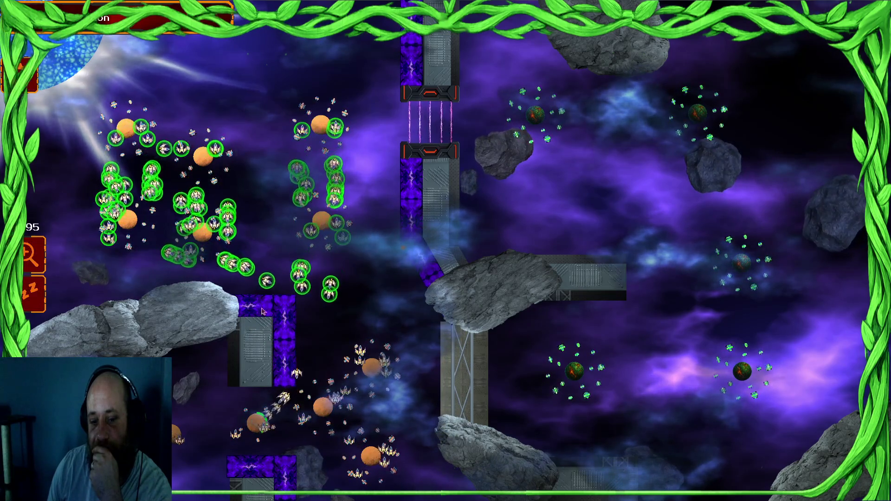
{"action": "mouse_move", "coordinate": [420, 144]}
{"action": "left_mouse_down"}
{"action": "mouse_move", "coordinate": [149, 160]}
{"action": "mouse_move", "coordinate": [91, 190]}
{"action": "left_mouse_up"}
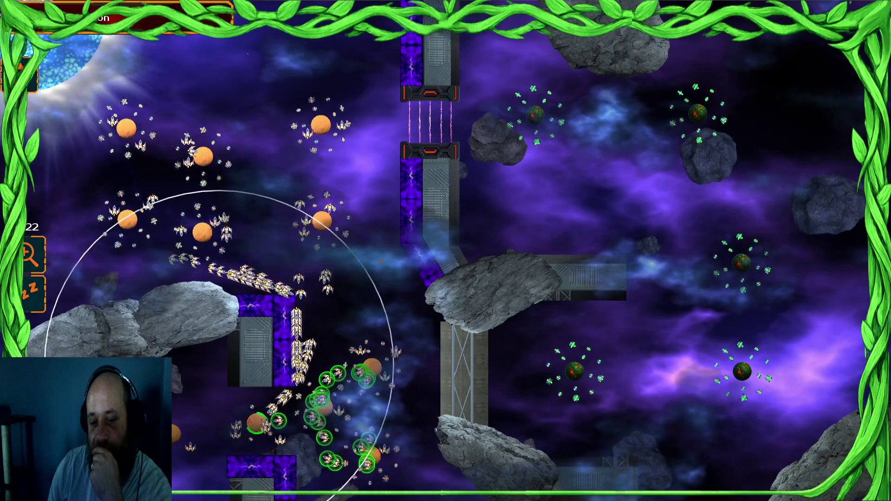
{"action": "left_click_drag", "start_coordinate": [393, 372], "coordinate": [465, 329]}
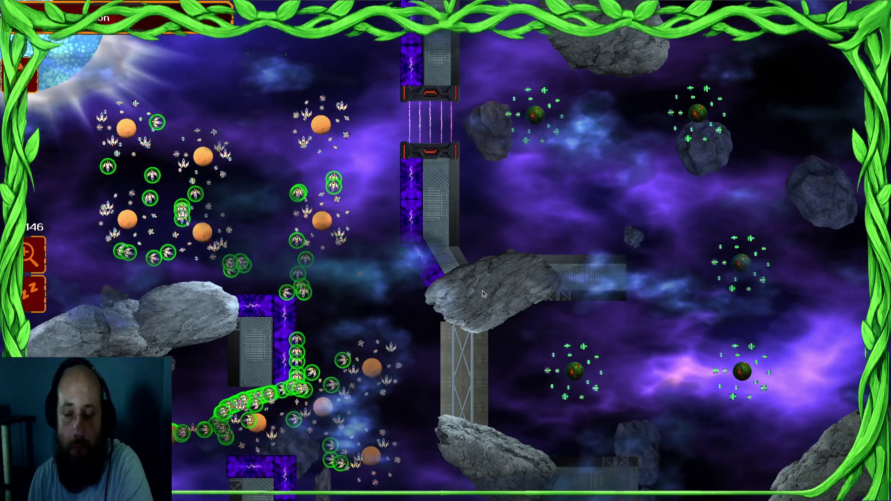
{"action": "left_click_drag", "start_coordinate": [204, 260], "coordinate": [529, 260]}
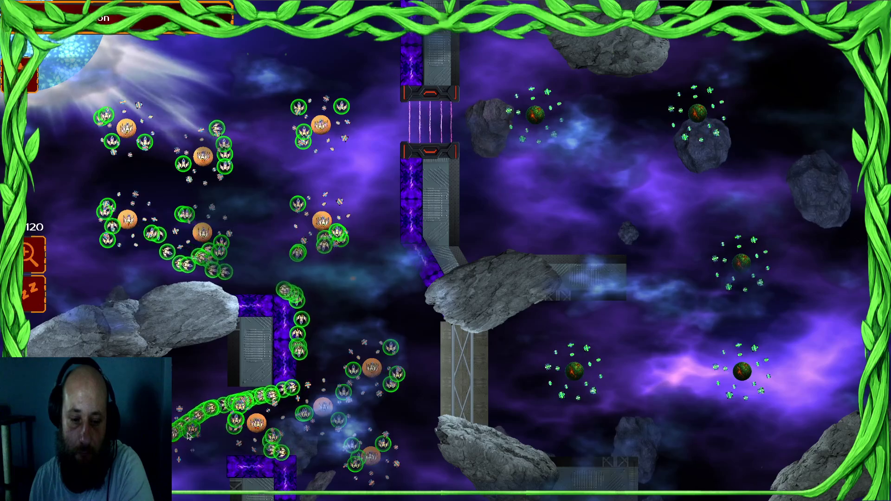
{"action": "mouse_move", "coordinate": [242, 260]}
{"action": "left_mouse_down"}
{"action": "mouse_move", "coordinate": [474, 259]}
{"action": "mouse_move", "coordinate": [469, 264]}
{"action": "left_mouse_up"}
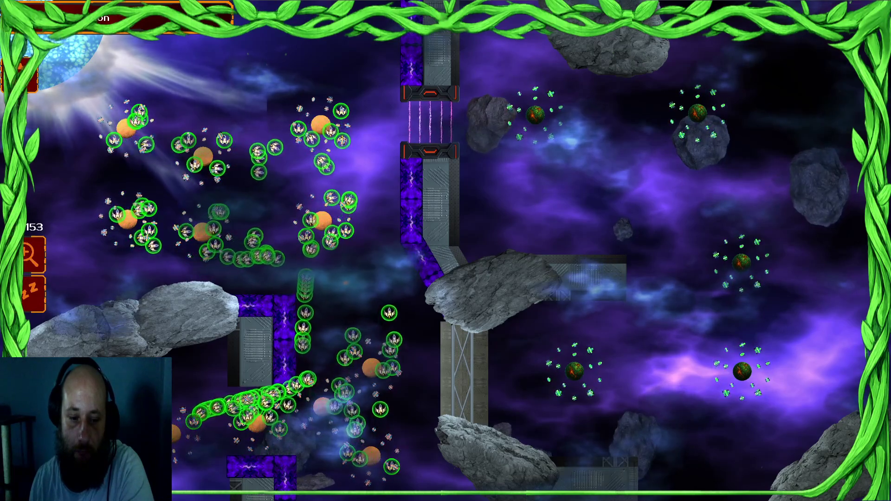
{"action": "left_click_drag", "start_coordinate": [156, 240], "coordinate": [153, 240]}
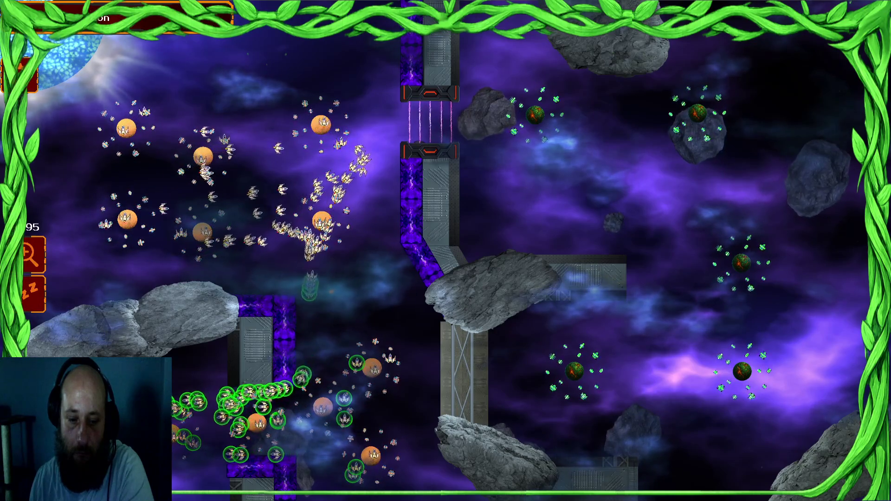
{"action": "left_click_drag", "start_coordinate": [433, 140], "coordinate": [79, 276]}
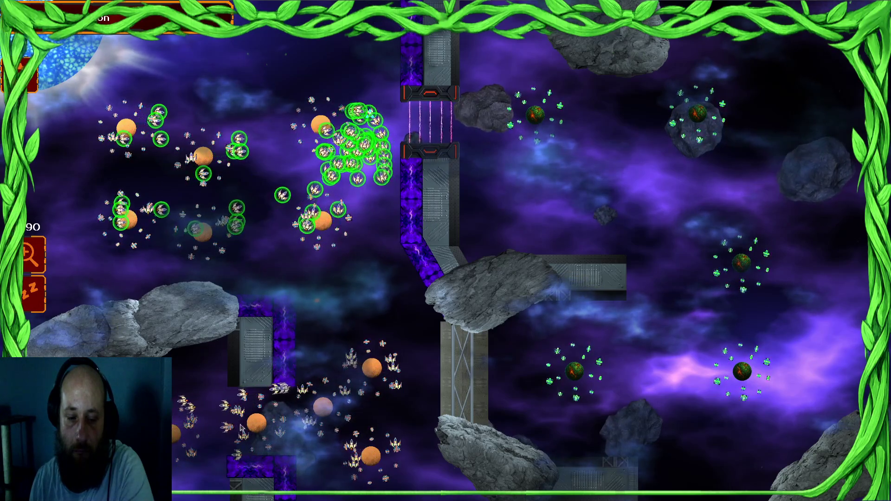
{"action": "left_click_drag", "start_coordinate": [383, 410], "coordinate": [225, 407]}
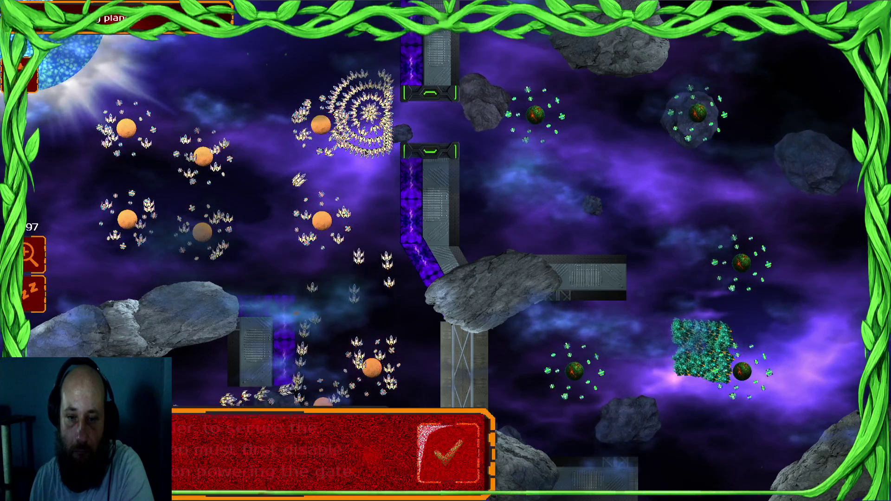
- Dismiss the gate hint and move the lower fleets up toward the central planets
{"action": "left_click", "coordinate": [441, 436]}
{"action": "left_click_drag", "start_coordinate": [270, 399], "coordinate": [372, 279]}
{"action": "left_click", "coordinate": [321, 218]}
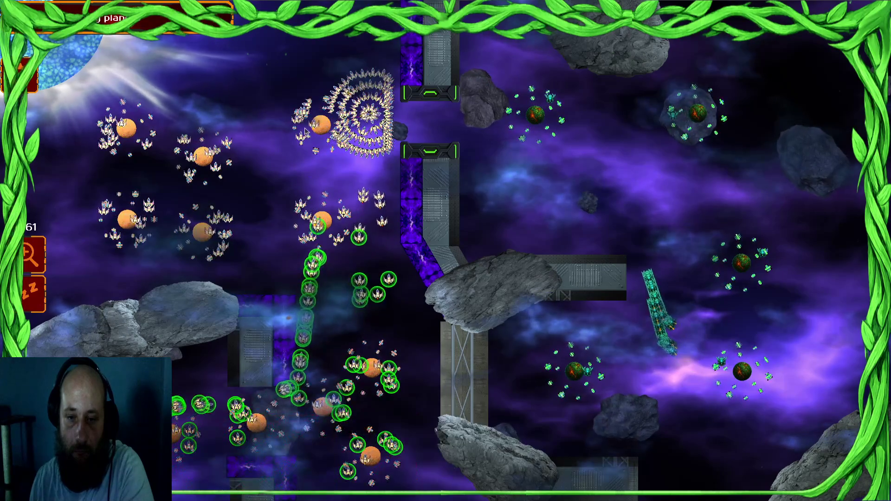
- Gather the left and lower fleets into the central swarm at the gate
{"action": "left_click_drag", "start_coordinate": [259, 92], "coordinate": [246, 92]}
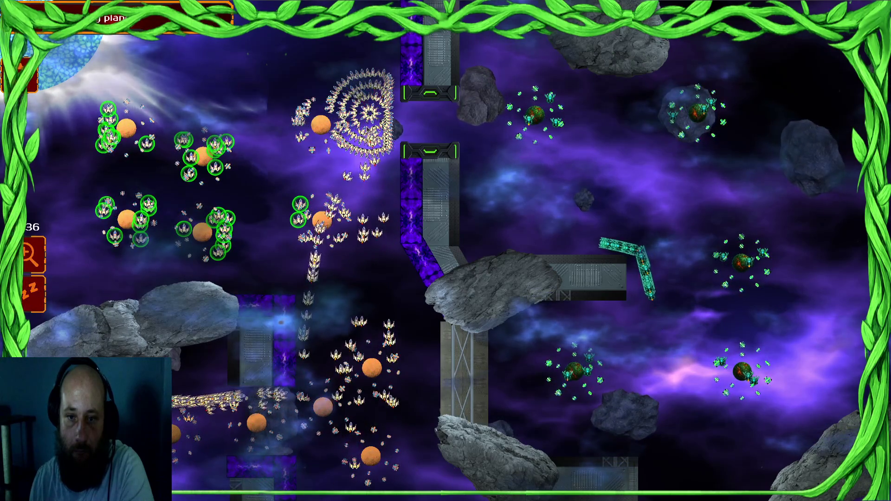
{"action": "left_click", "coordinate": [327, 160]}
{"action": "left_click_drag", "start_coordinate": [319, 427], "coordinate": [367, 417]}
{"action": "left_click", "coordinate": [343, 164]}
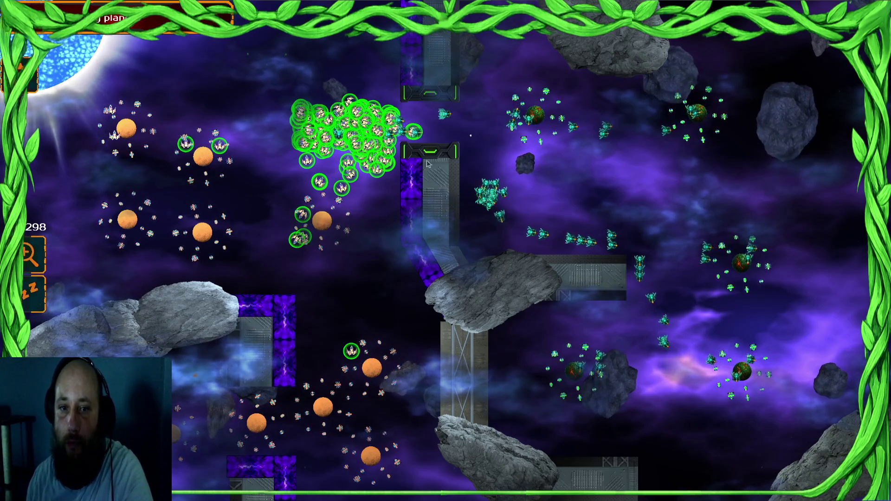
- Push the massed swarm through the gate to attack the enemy planet just beyond it
{"action": "right_click", "coordinate": [451, 128]}
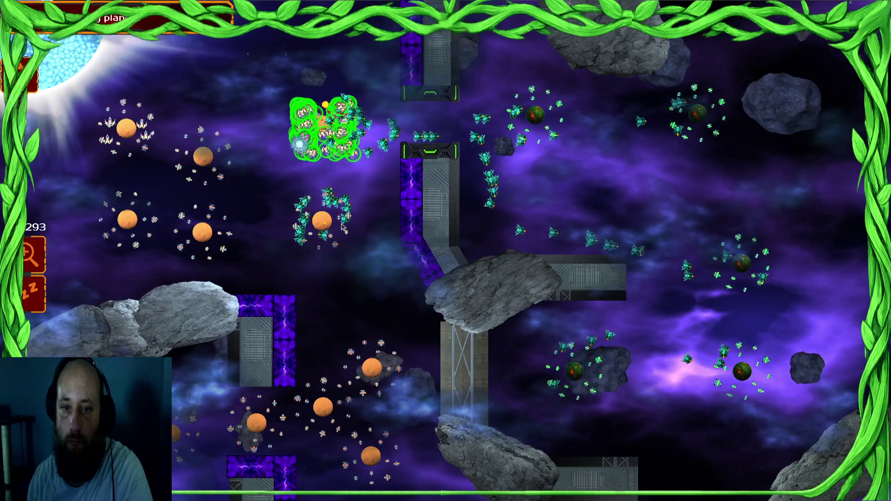
{"action": "left_click", "coordinate": [310, 180]}
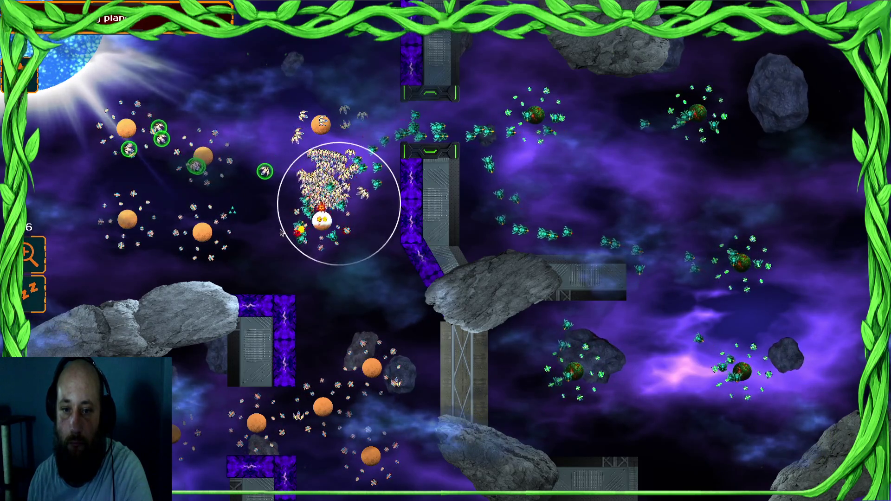
{"action": "left_click_drag", "start_coordinate": [281, 232], "coordinate": [284, 230]}
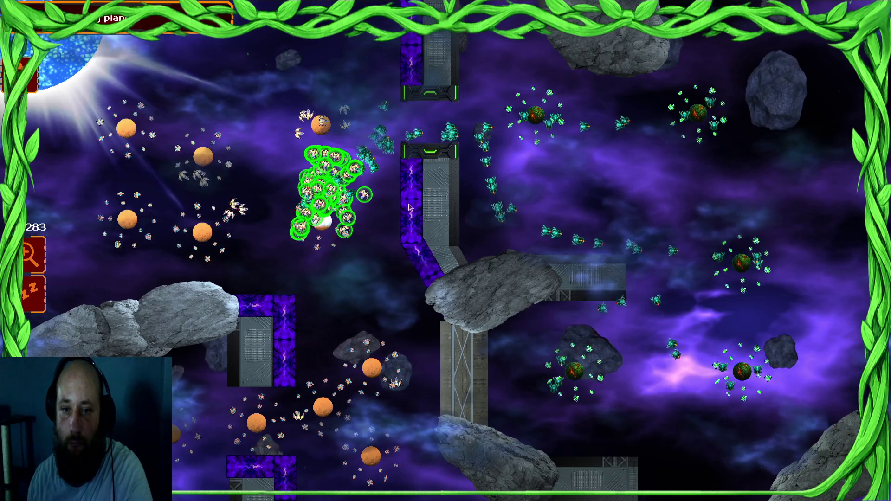
{"action": "left_click", "coordinate": [434, 135]}
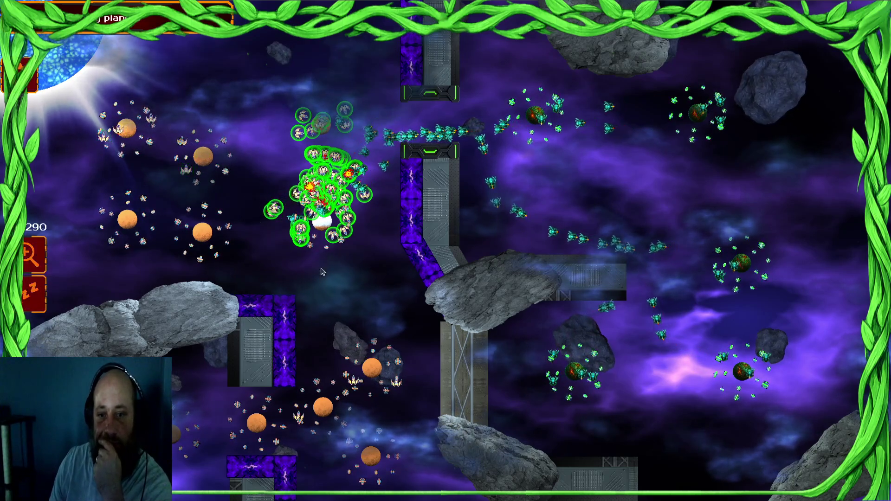
{"action": "left_click_drag", "start_coordinate": [269, 399], "coordinate": [271, 397]}
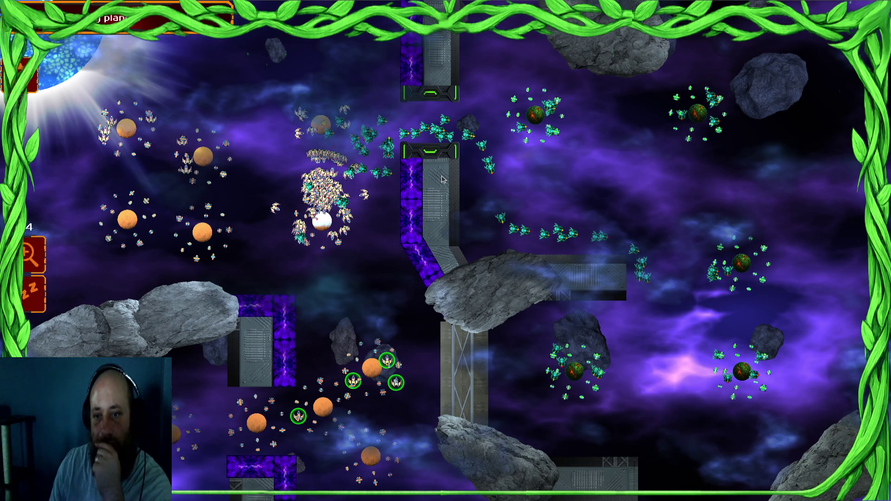
{"action": "left_click", "coordinate": [325, 186]}
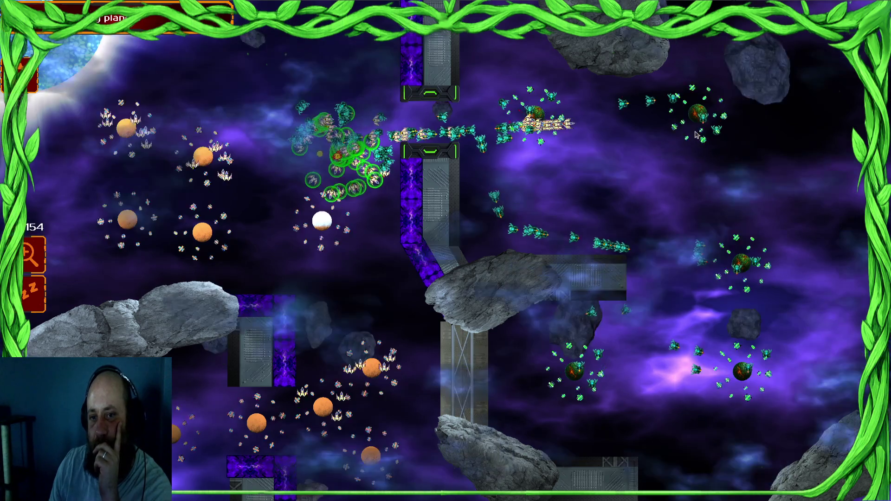
{"action": "left_click", "coordinate": [543, 112]}
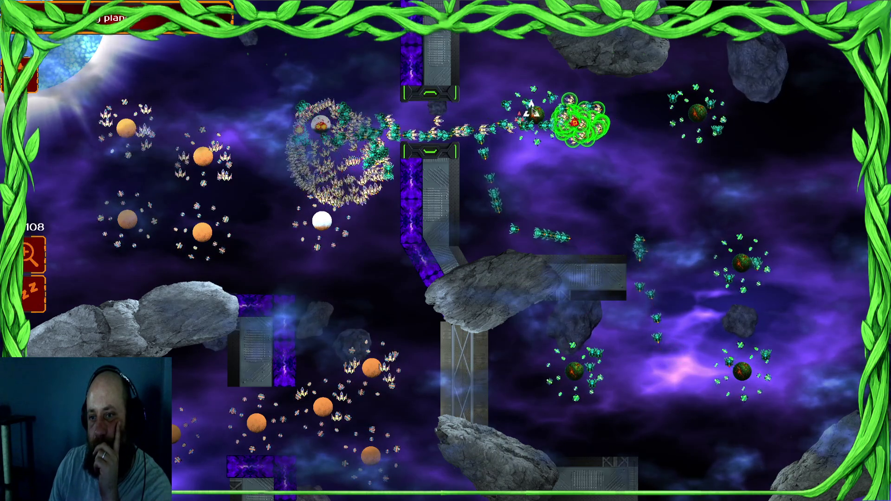
- Join the left ships to the big swarm and send the swarm past the gate against the top-right enemy planet
{"action": "left_click", "coordinate": [331, 144]}
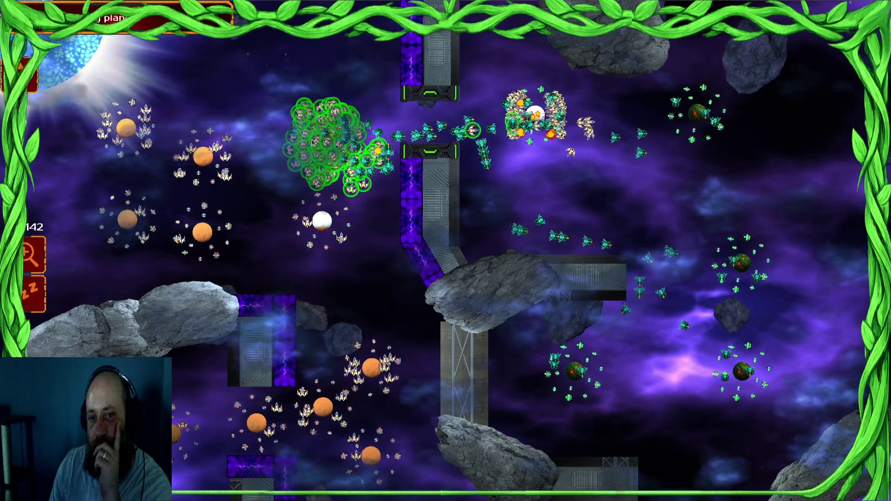
{"action": "left_click_drag", "start_coordinate": [258, 130], "coordinate": [124, 260]}
{"action": "left_click", "coordinate": [323, 128]}
{"action": "mouse_move", "coordinate": [297, 390]}
{"action": "left_mouse_down"}
{"action": "mouse_move", "coordinate": [418, 371]}
{"action": "mouse_move", "coordinate": [422, 385]}
{"action": "left_mouse_up"}
{"action": "left_click_drag", "start_coordinate": [546, 116], "coordinate": [601, 139]}
{"action": "left_click", "coordinate": [690, 149]}
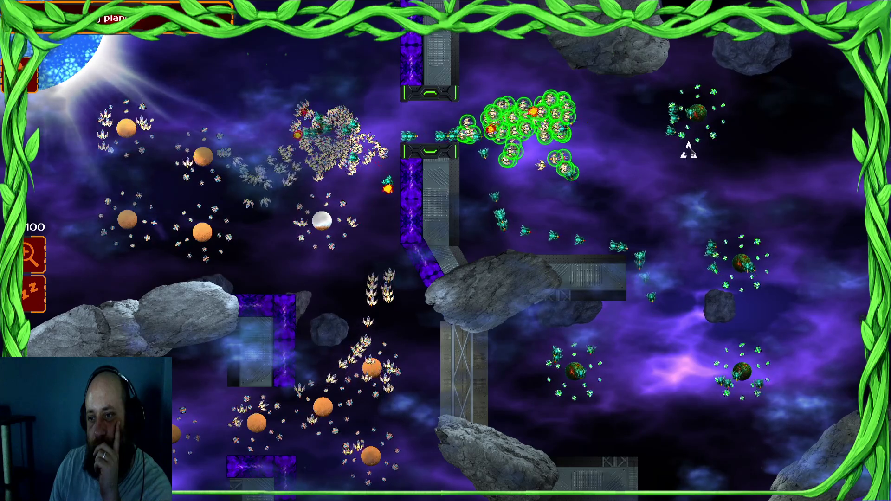
{"action": "left_click_drag", "start_coordinate": [339, 163], "coordinate": [302, 183]}
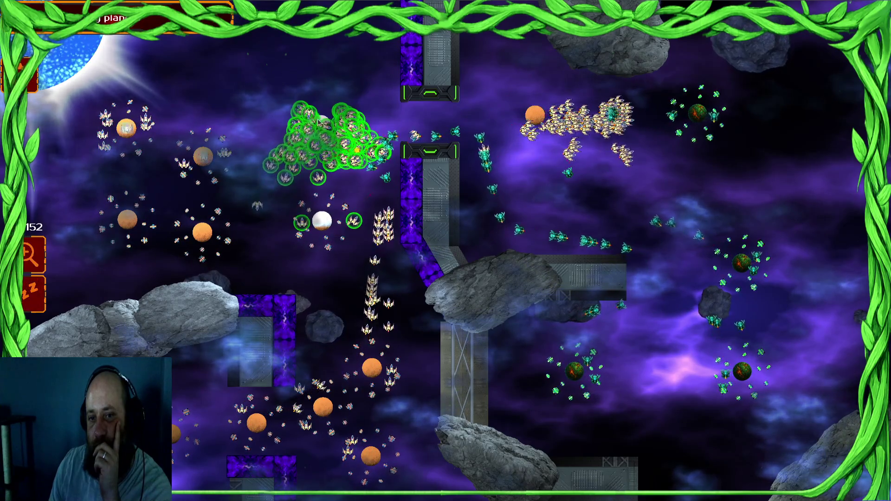
{"action": "mouse_move", "coordinate": [302, 183]}
{"action": "left_mouse_down"}
{"action": "mouse_move", "coordinate": [320, 175]}
{"action": "mouse_move", "coordinate": [301, 218]}
{"action": "left_mouse_up"}
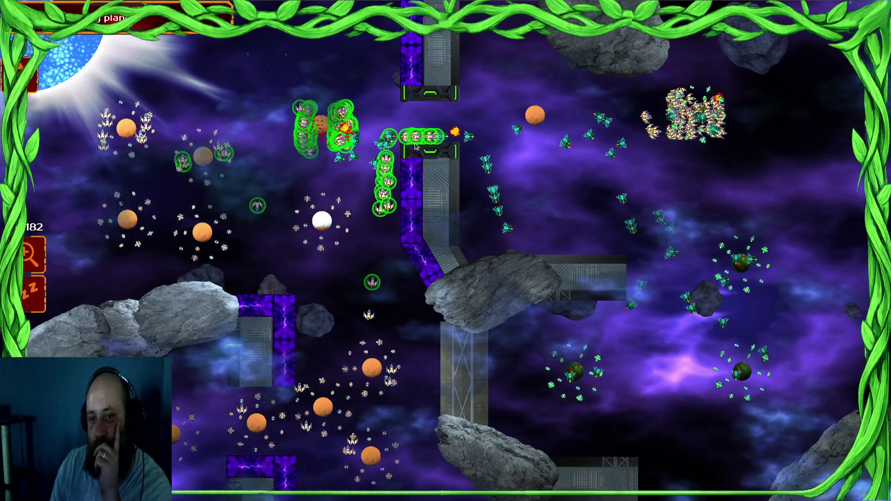